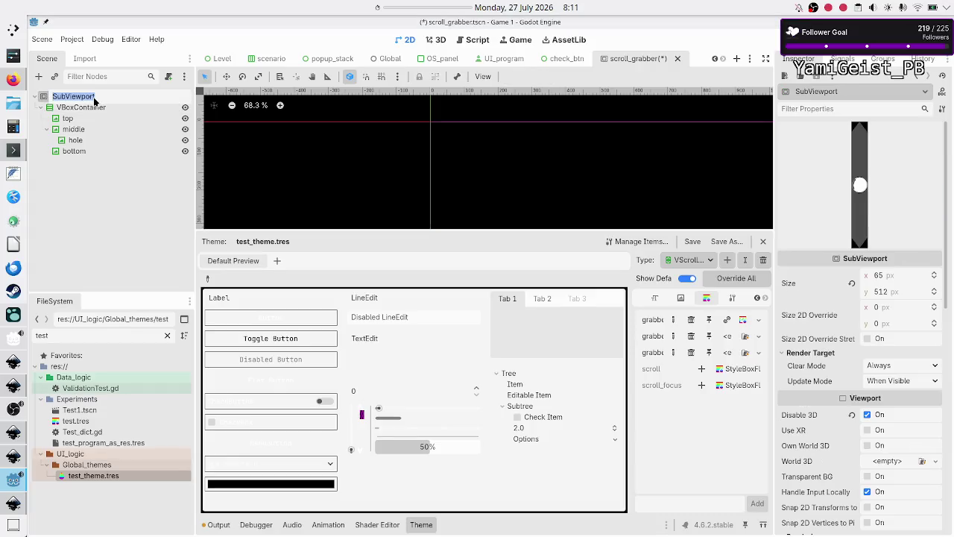
Step: Rename the SubViewport root to 'Scroll_grabber' and save the scroll_grabber scene
type("Scroll_")
type("grabber")
key("Return")
key("ctrl+s")
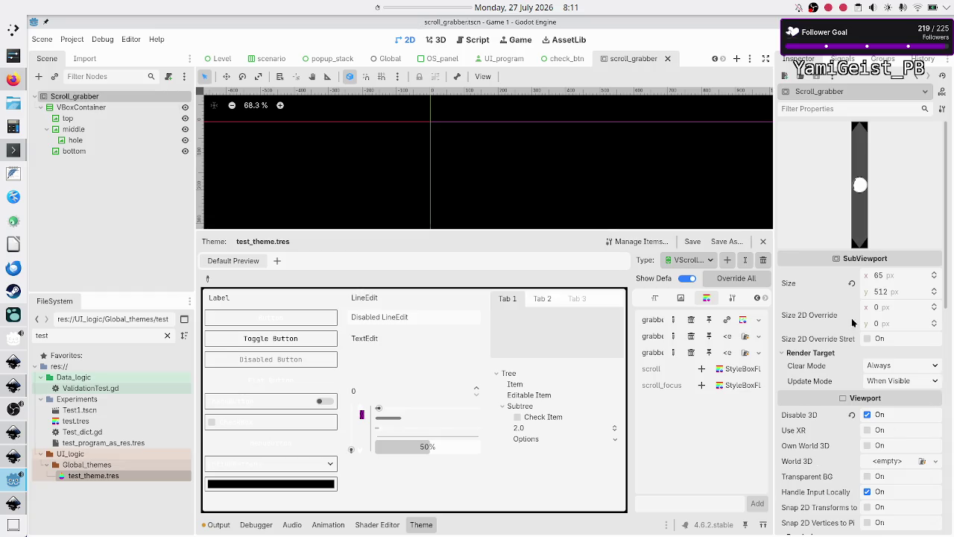
Step: Assign the Scroll_grabber viewport to the grabber StyleBoxTexture's ViewportTexture
left_click(743, 321)
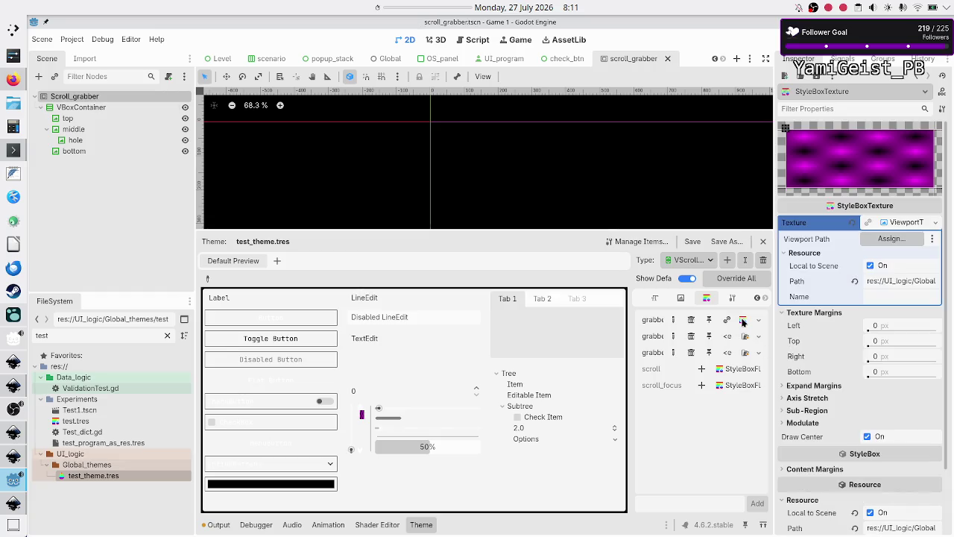
left_click(928, 223)
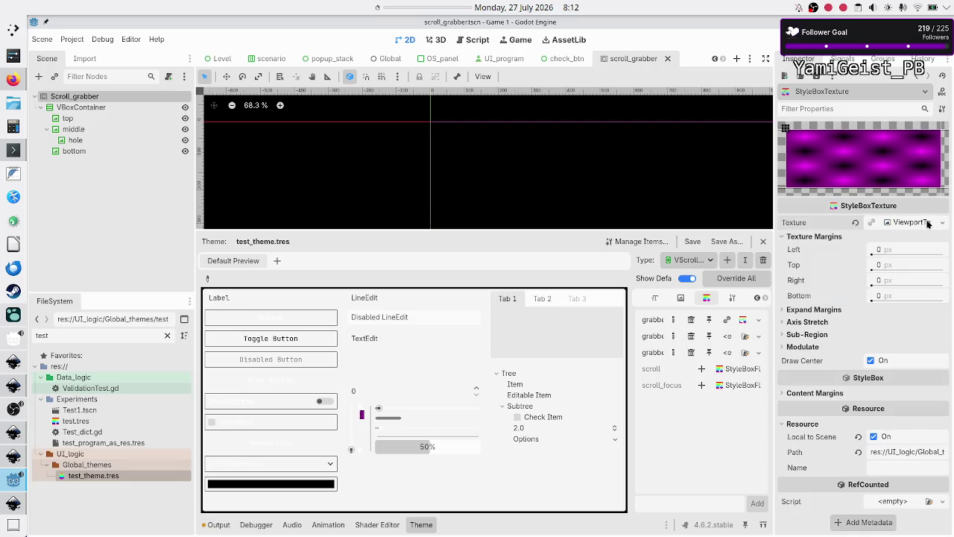
left_click(928, 223)
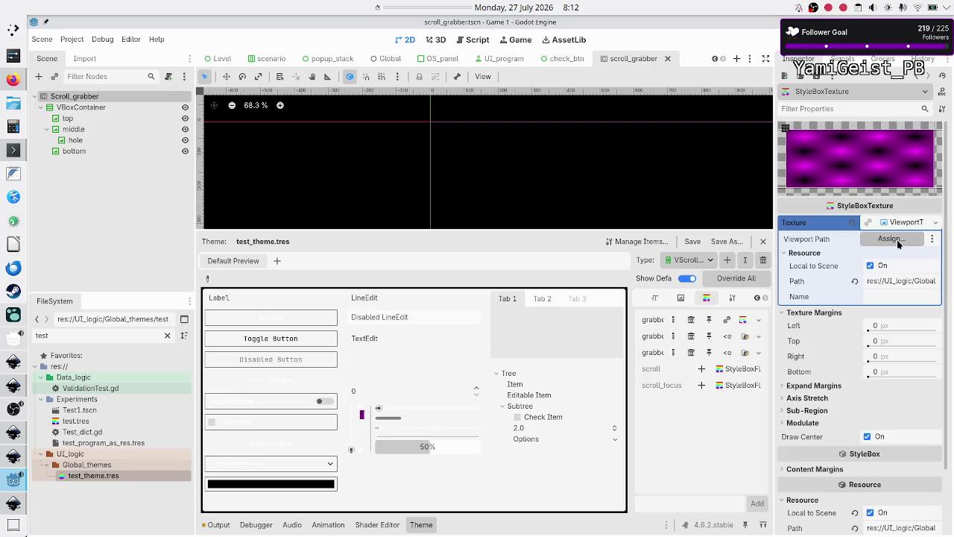
left_click(899, 240)
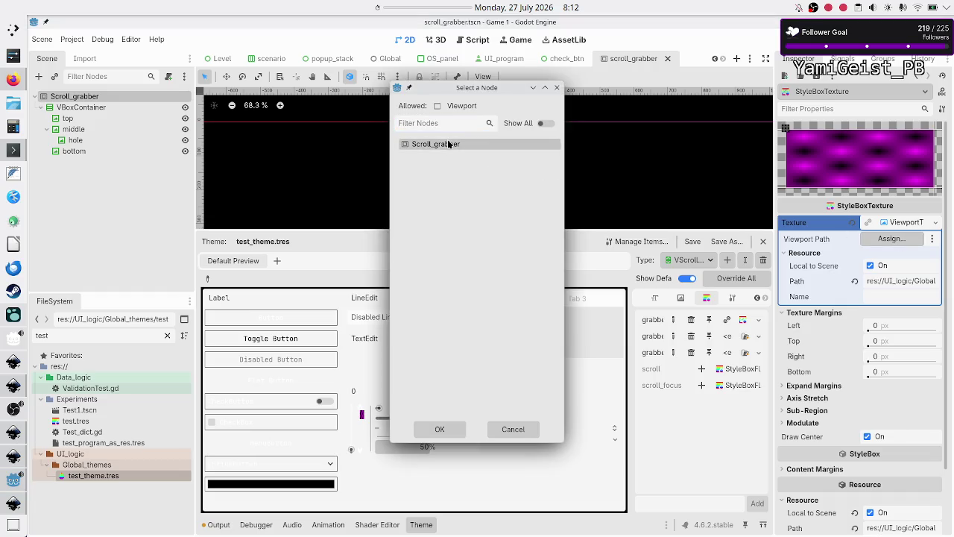
left_click(444, 429)
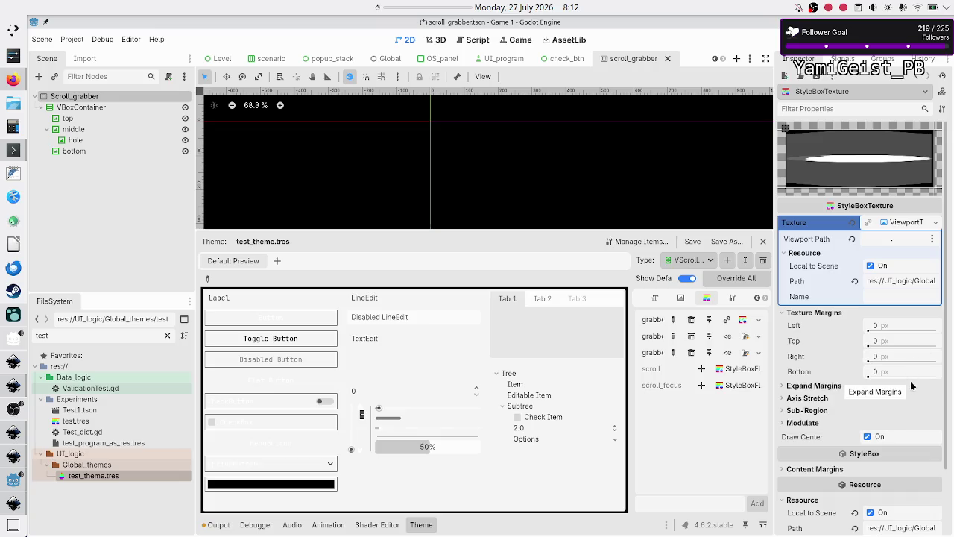
left_click(836, 386)
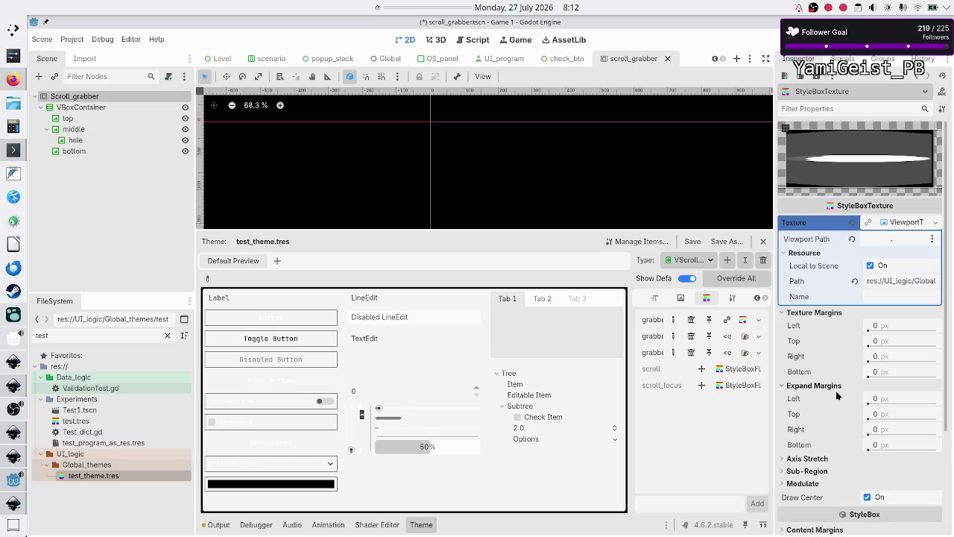
left_click(824, 460)
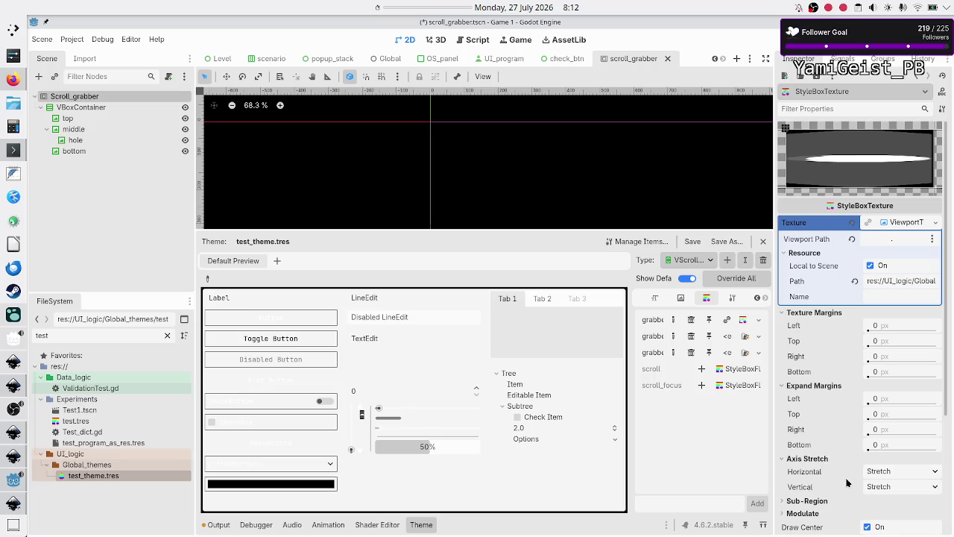
left_click(885, 469)
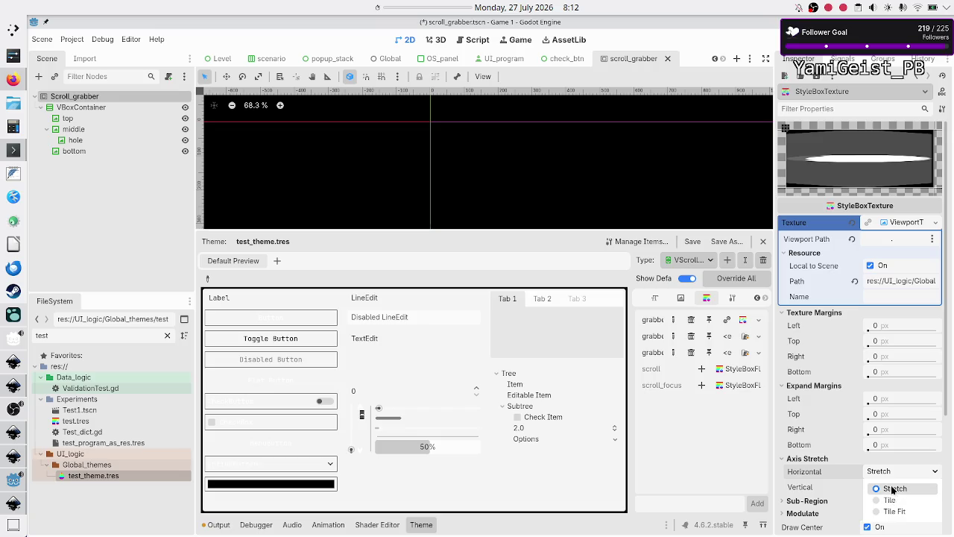
left_click(893, 489)
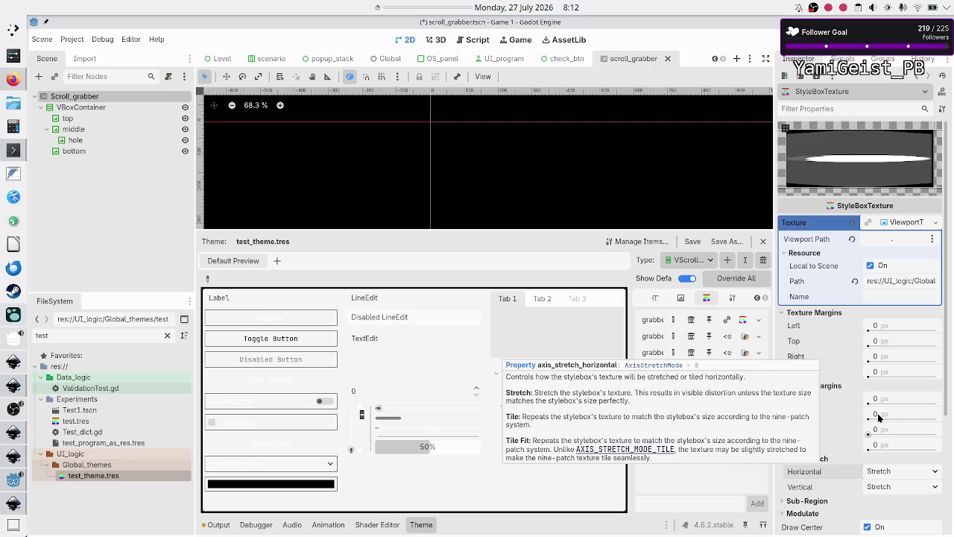
scroll(858, 451, "down", 5)
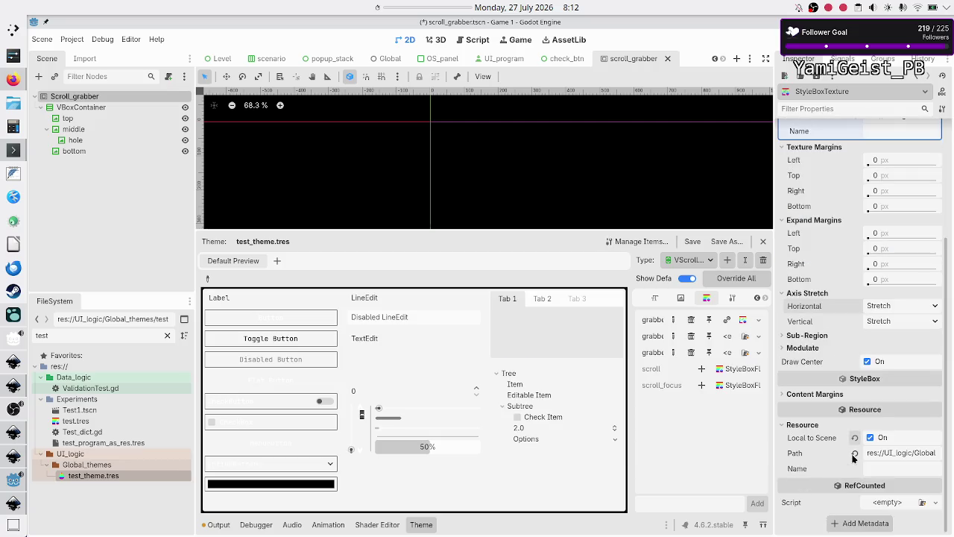
left_click(806, 335)
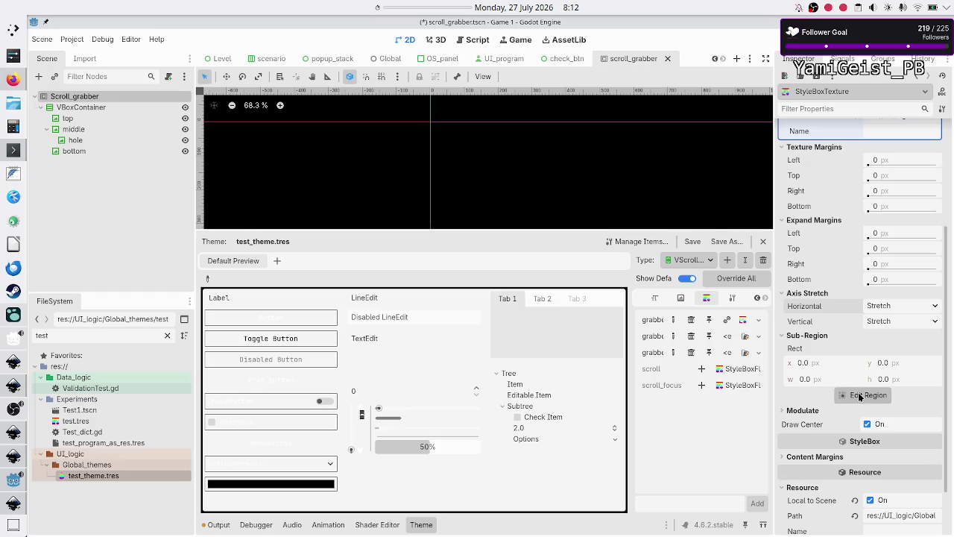
left_click(860, 396)
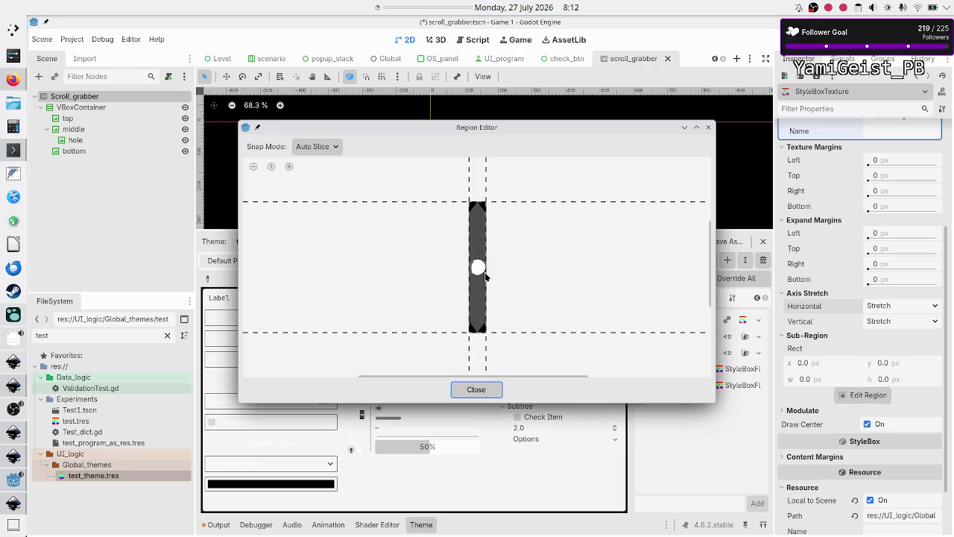
left_click(476, 390)
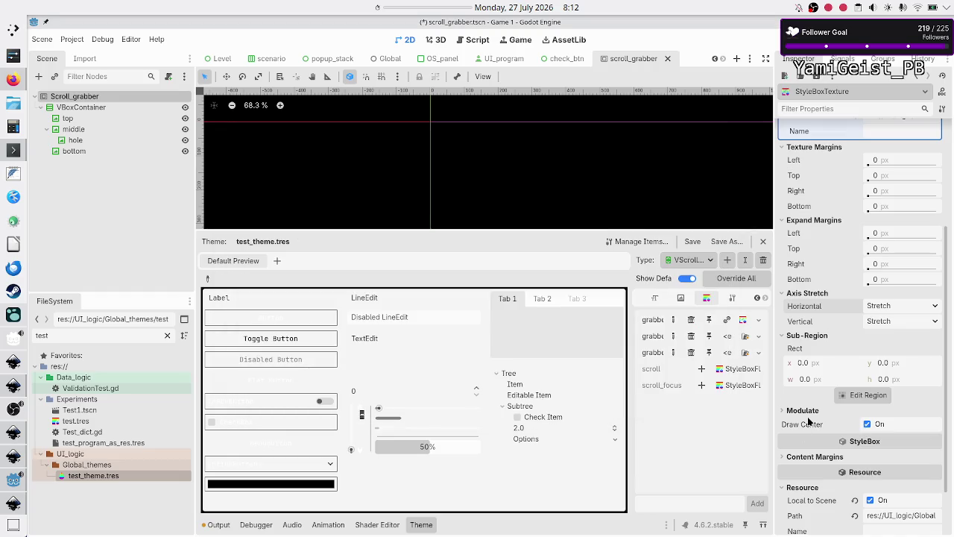
scroll(843, 313, "up", 5)
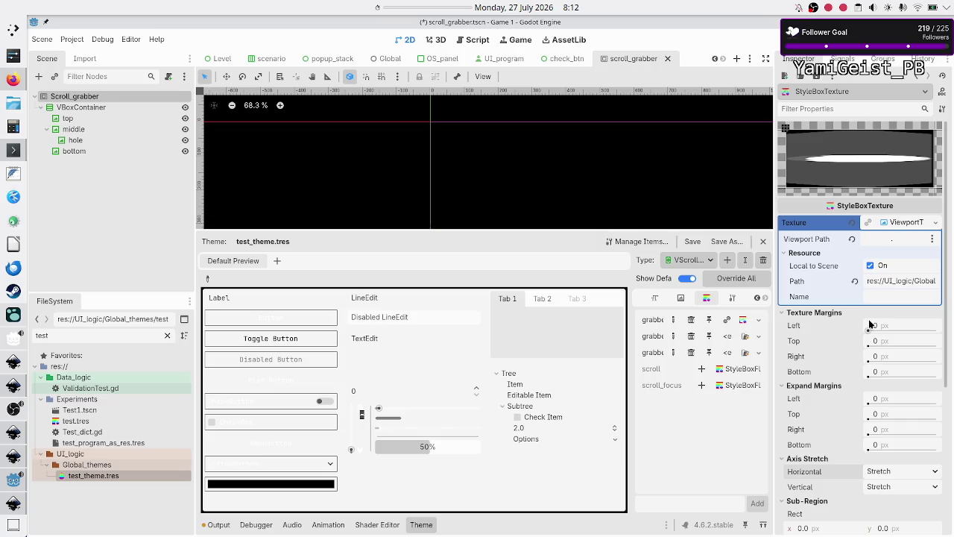
mouse_move(797, 329)
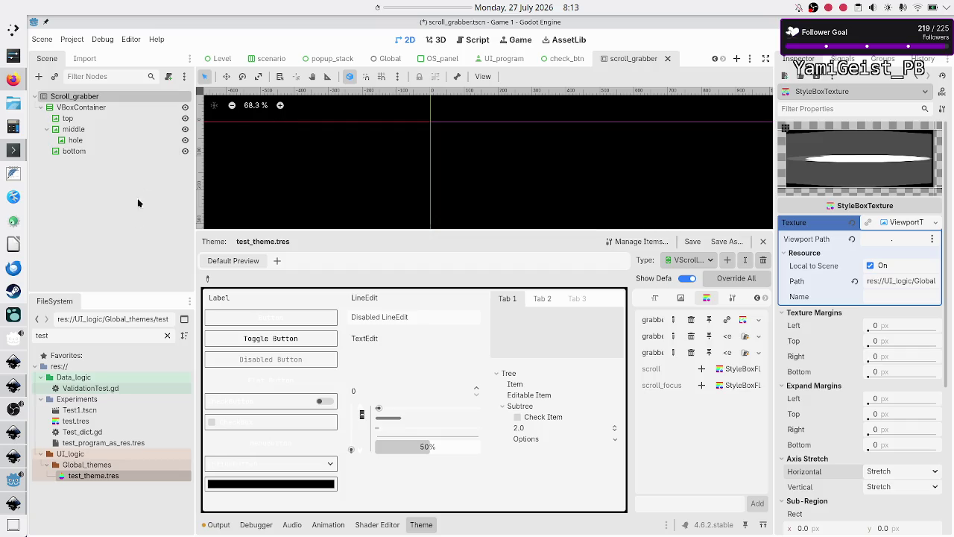
double_click(82, 338)
type("test")
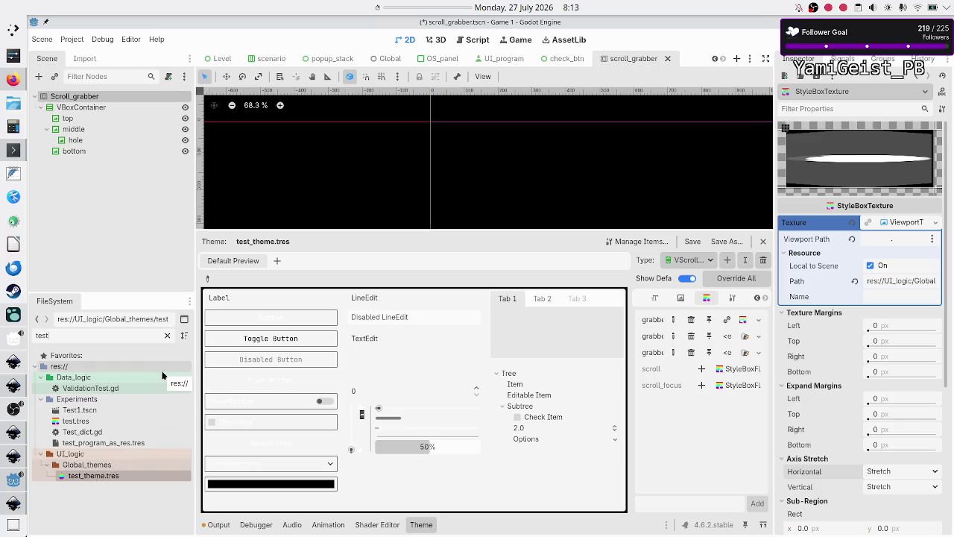
left_click(565, 60)
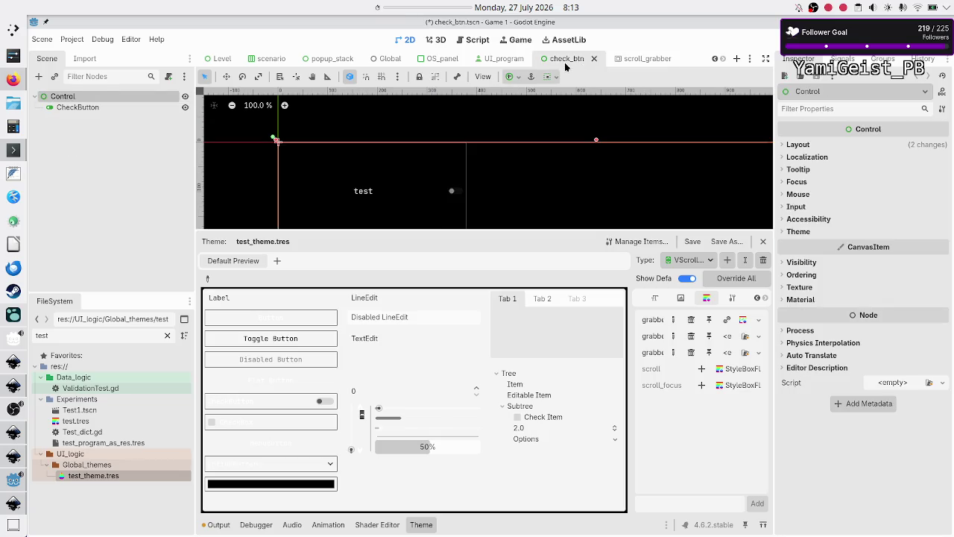
left_click(651, 64)
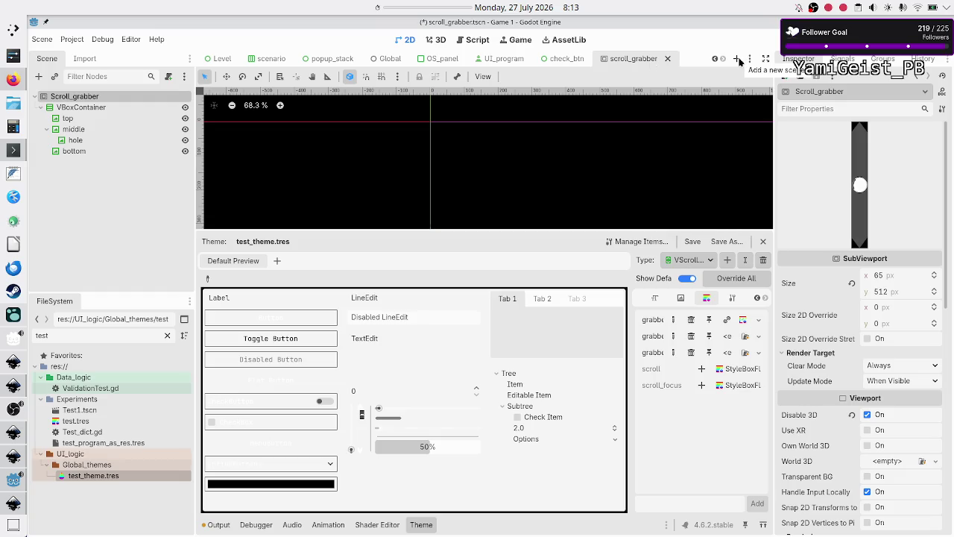
Step: Clear the FileSystem filter and open custom_scroll.tscn from the Experiments folder
double_click(114, 339)
key("BackSpace")
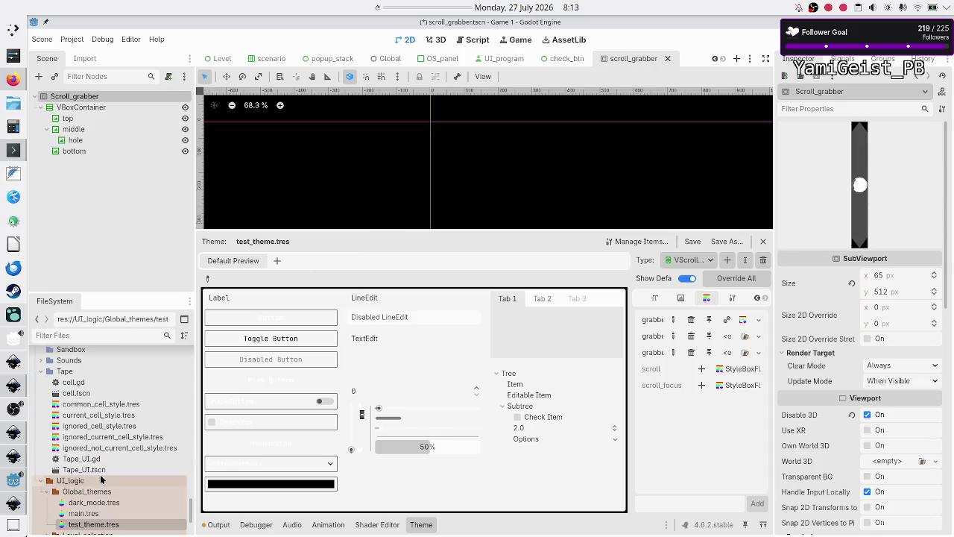
scroll(102, 480, "up", 3)
scroll(102, 479, "down", 5)
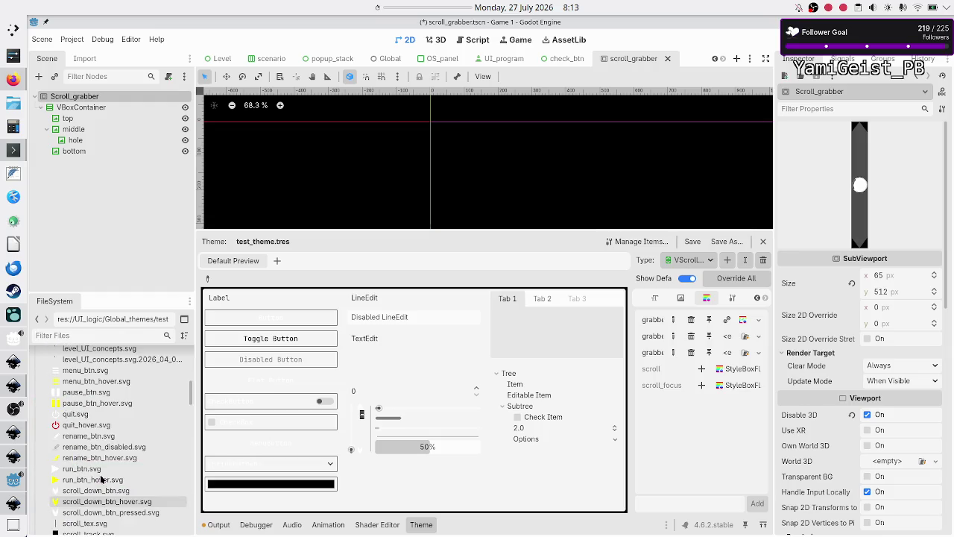
scroll(103, 480, "down", 10)
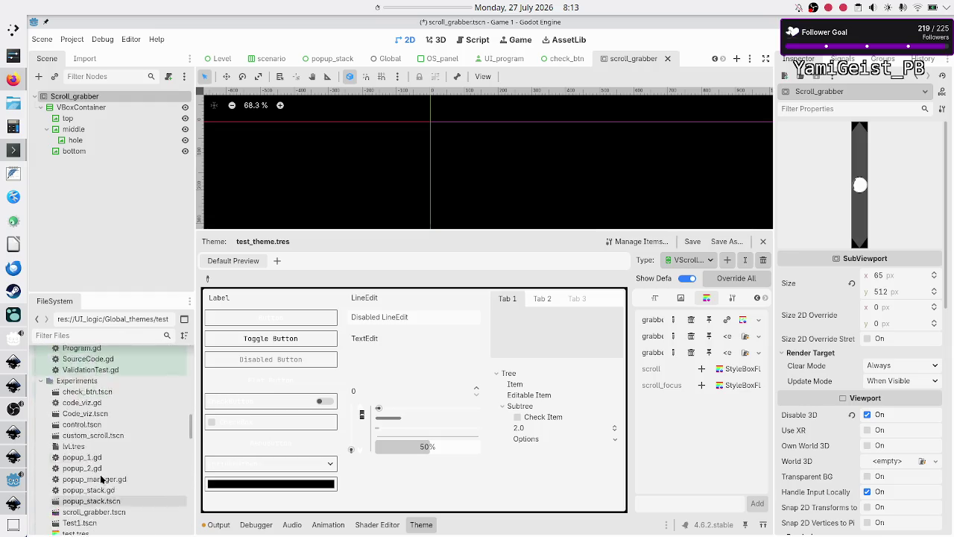
scroll(102, 480, "down", 2)
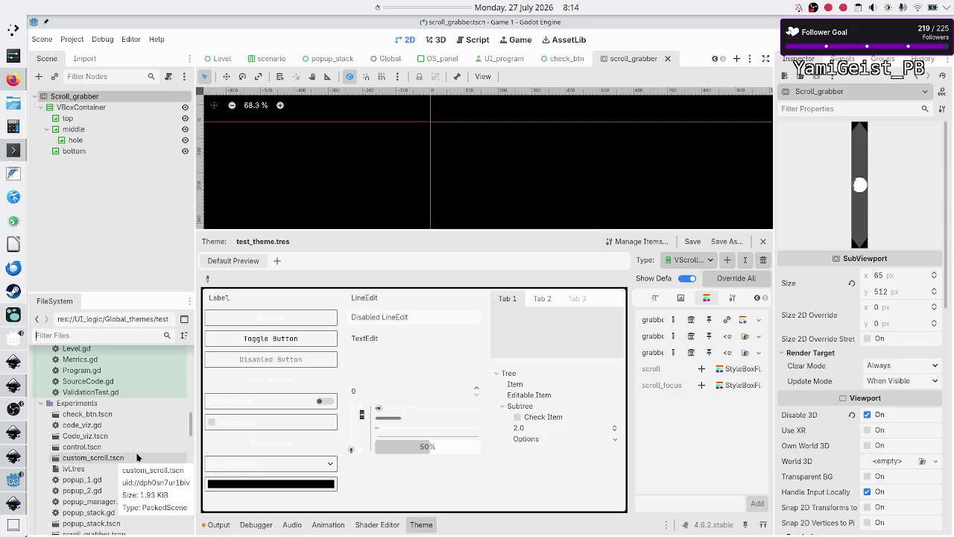
left_click(131, 460)
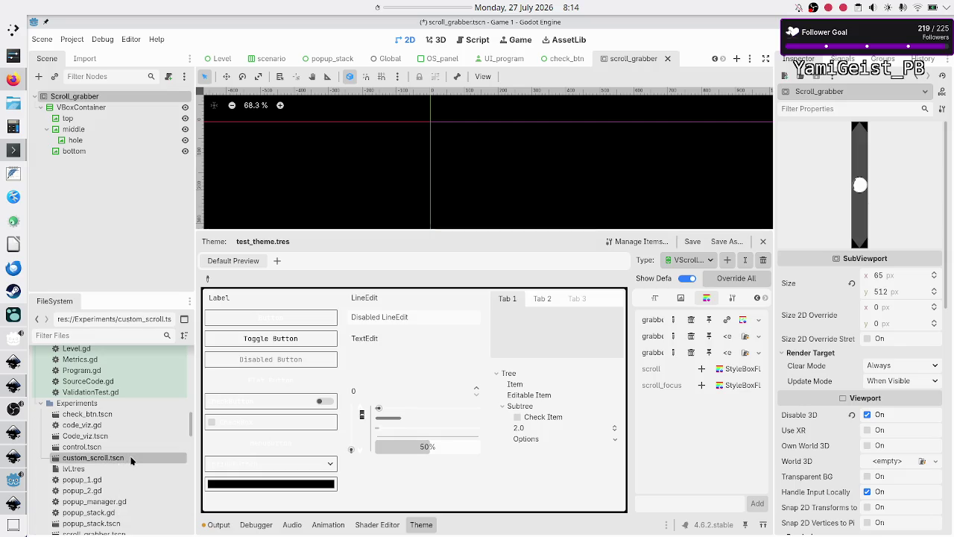
double_click(132, 460)
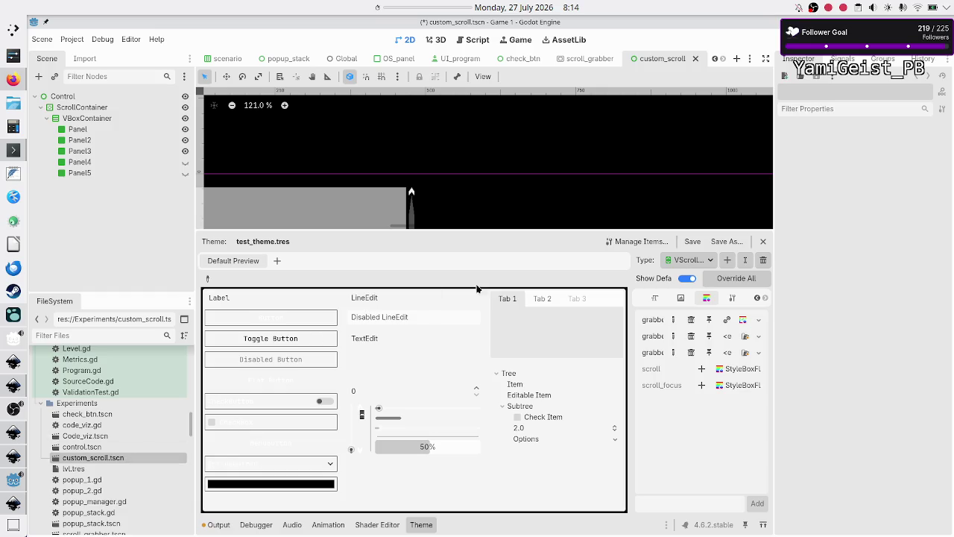
Step: Resize the scene view and open test_theme.tres from UI_logic/Global_themes
left_click_drag(505, 232, 485, 386)
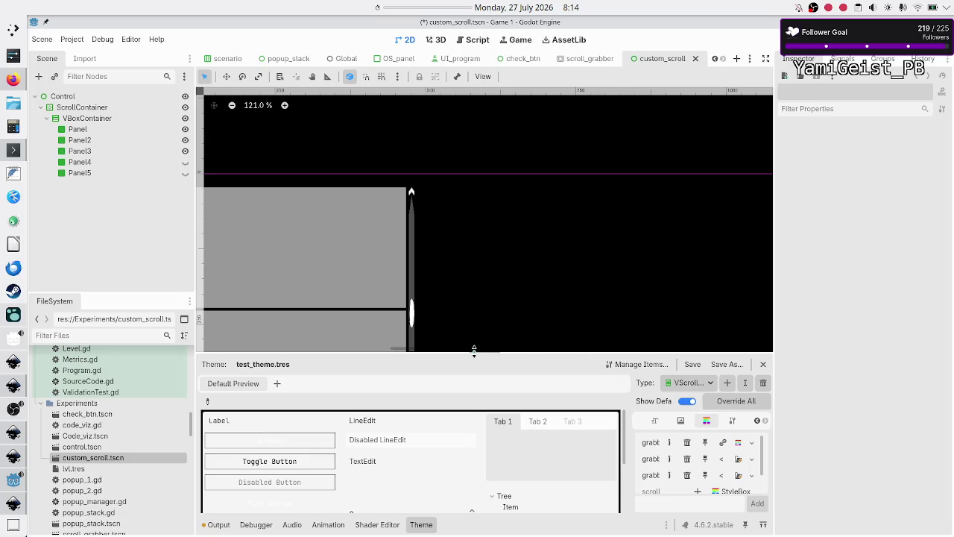
left_click_drag(474, 350, 482, 290)
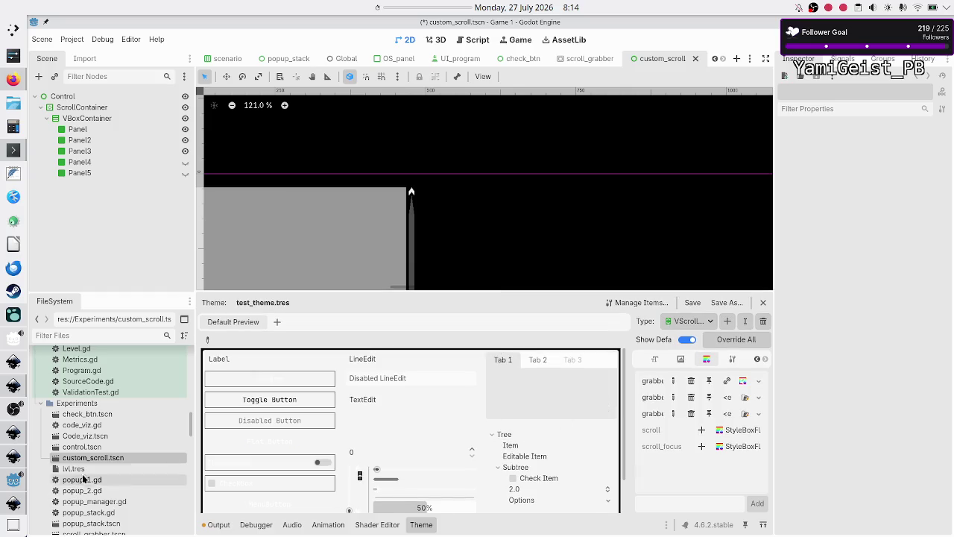
scroll(131, 460, "down", 15)
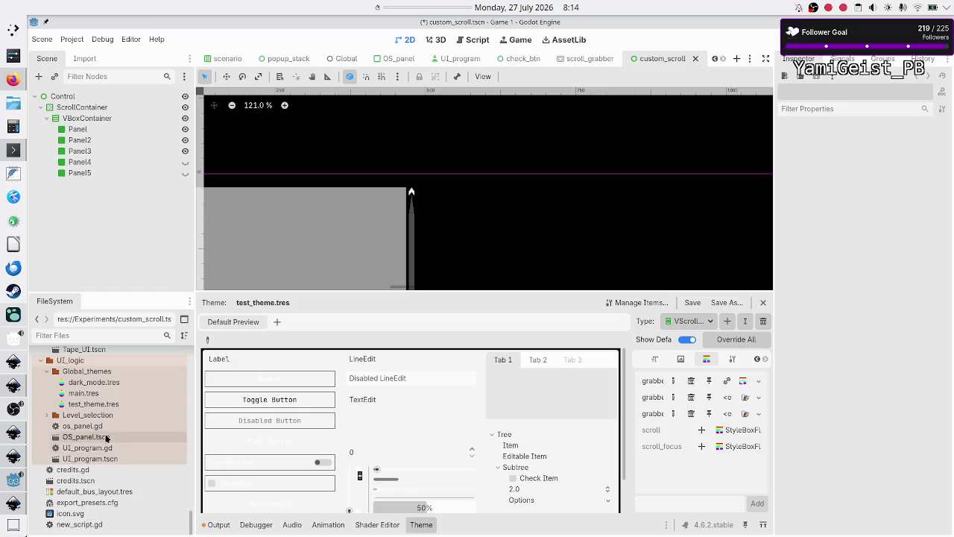
left_click(102, 403)
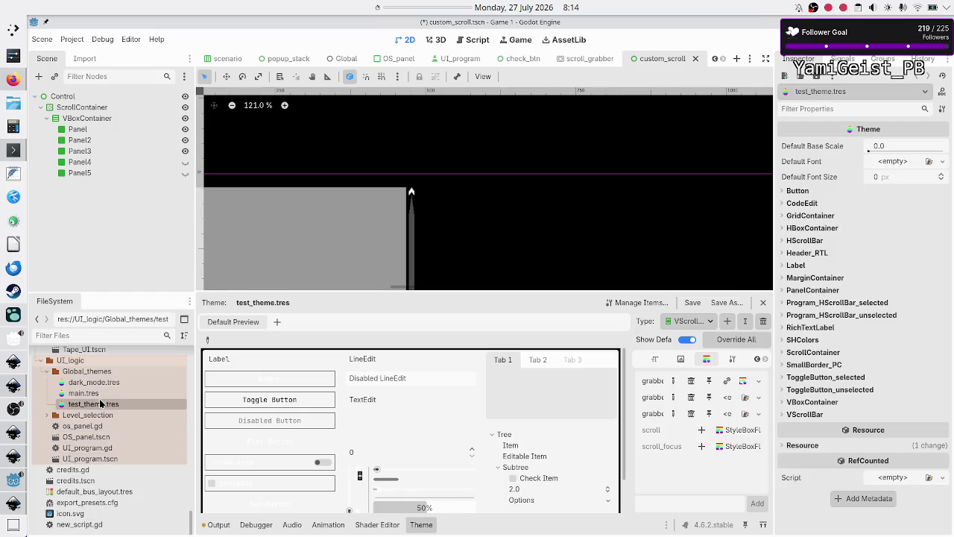
Step: Copy the first grabber StyleBoxTexture into the second and third grabber states, save, and run the scene
left_click(744, 383)
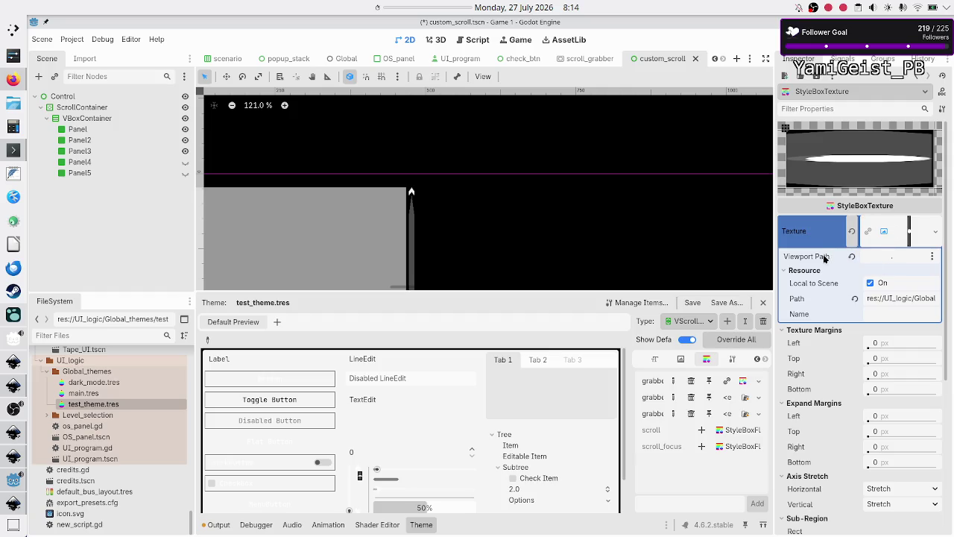
left_click(758, 382)
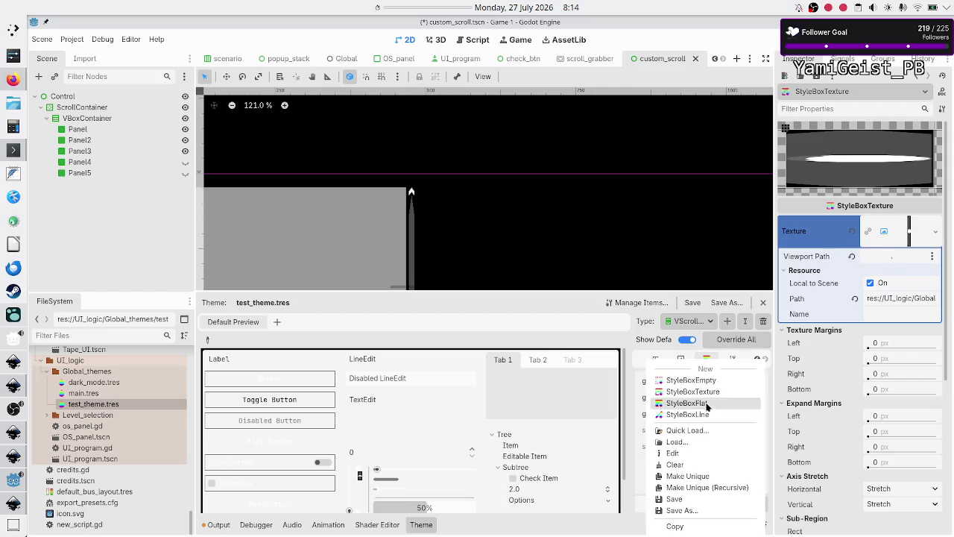
left_click(675, 525)
left_click(758, 397)
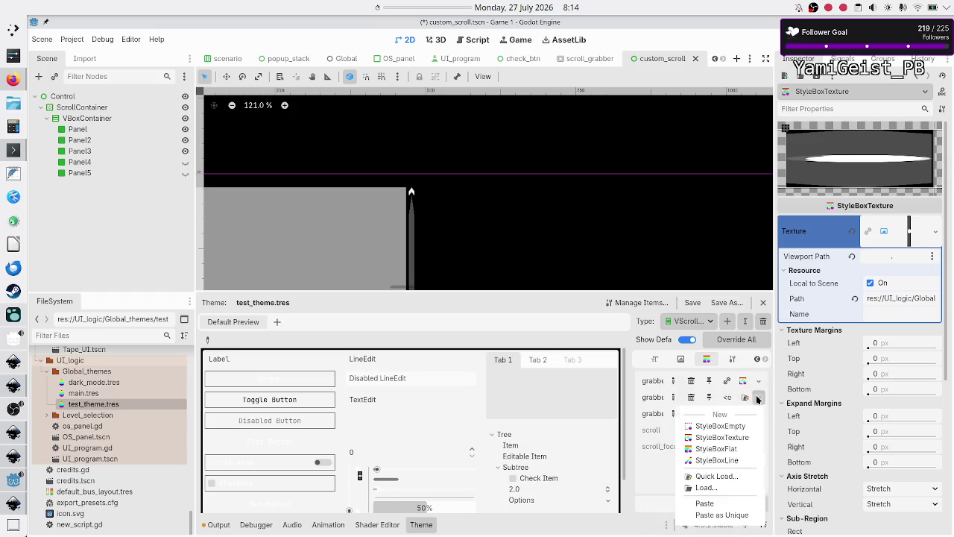
left_click(713, 504)
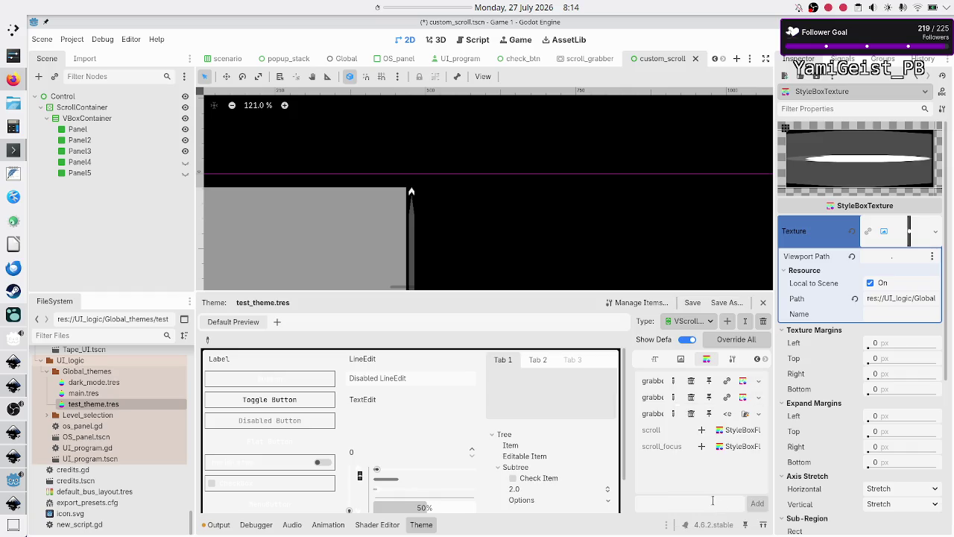
left_click(759, 414)
left_click(704, 516)
left_click(693, 303)
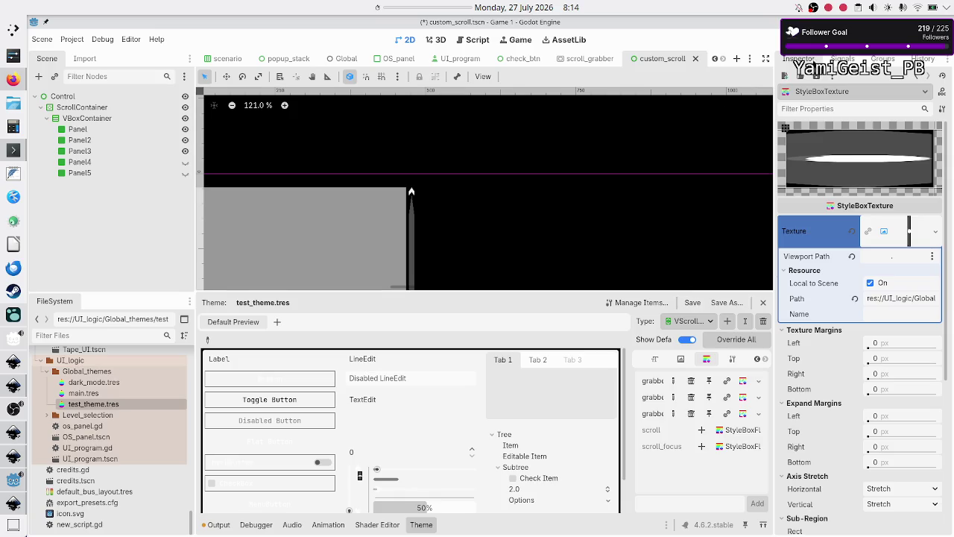
key("F6")
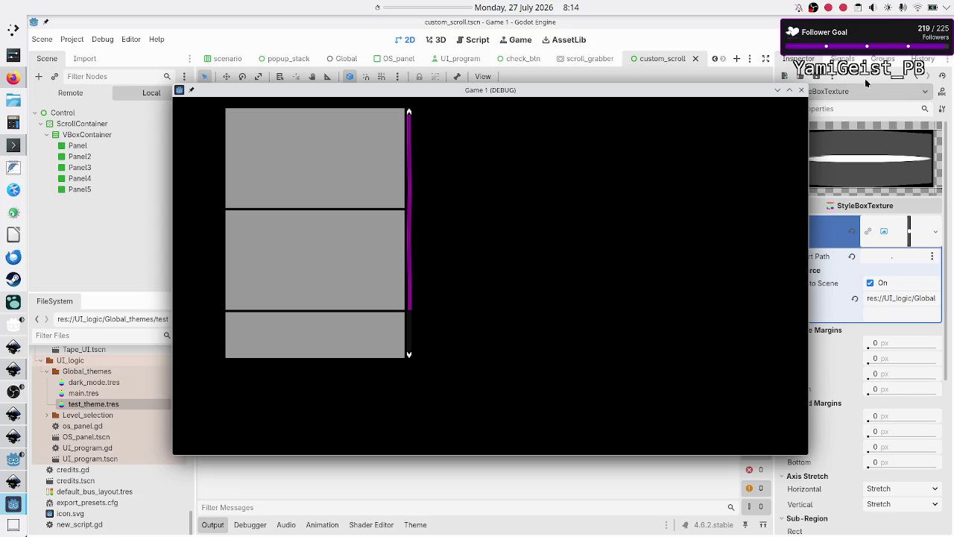
Step: Close the running game window and scroll through the StyleBoxTexture inspector properties
left_click(802, 91)
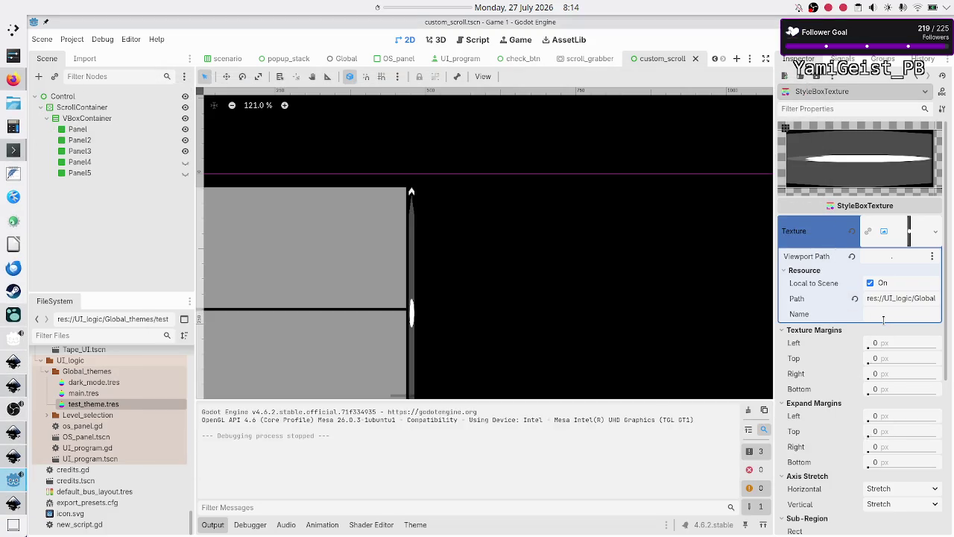
scroll(883, 319, "down", 5)
scroll(883, 319, "up", 1)
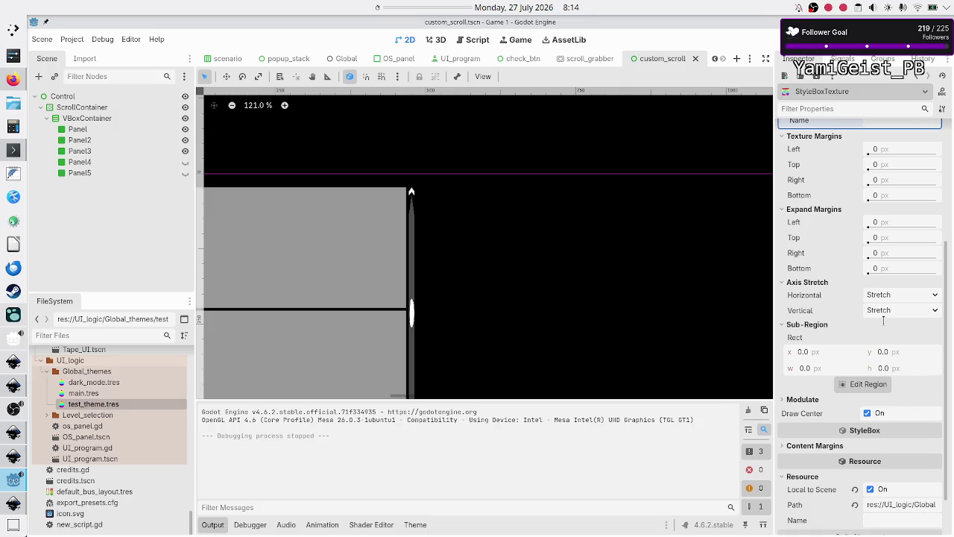
scroll(884, 319, "up", 4)
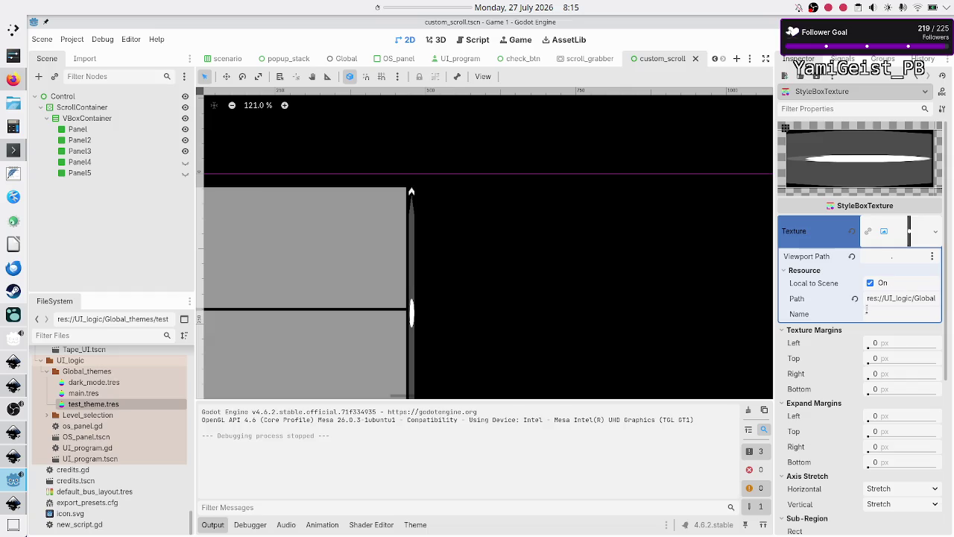
scroll(845, 428, "down", 5)
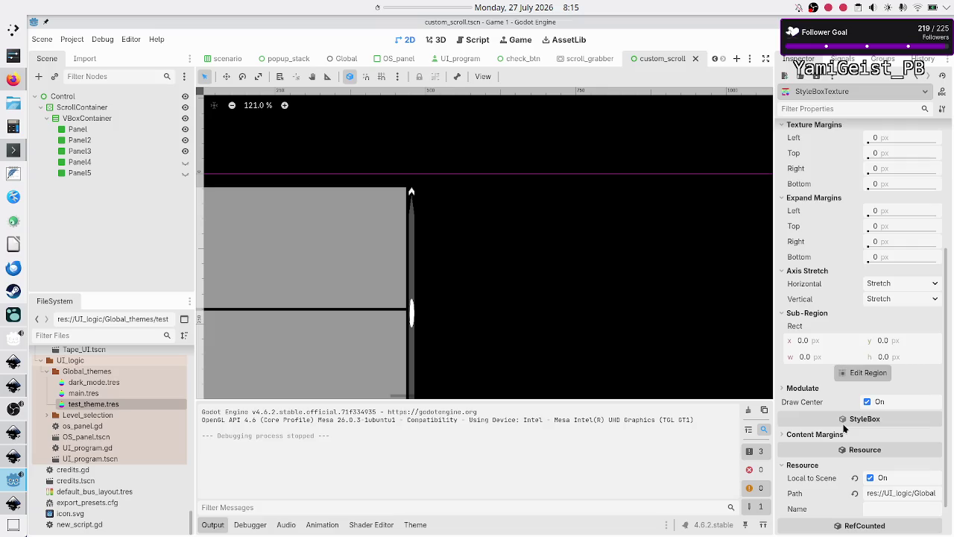
Step: In the Region Editor, set the grabber texture's region to the whole 65 × 512 slice
scroll(845, 428, "up", 2)
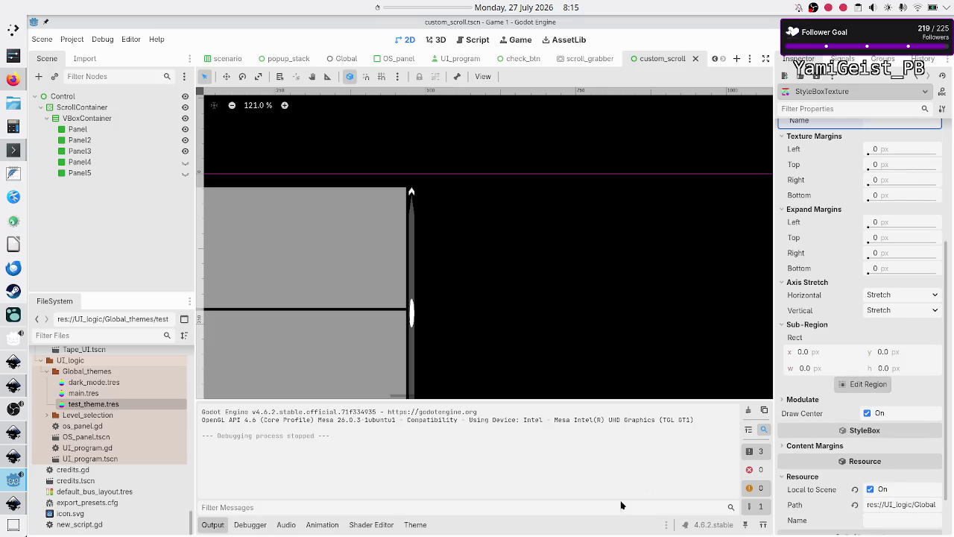
left_click(413, 525)
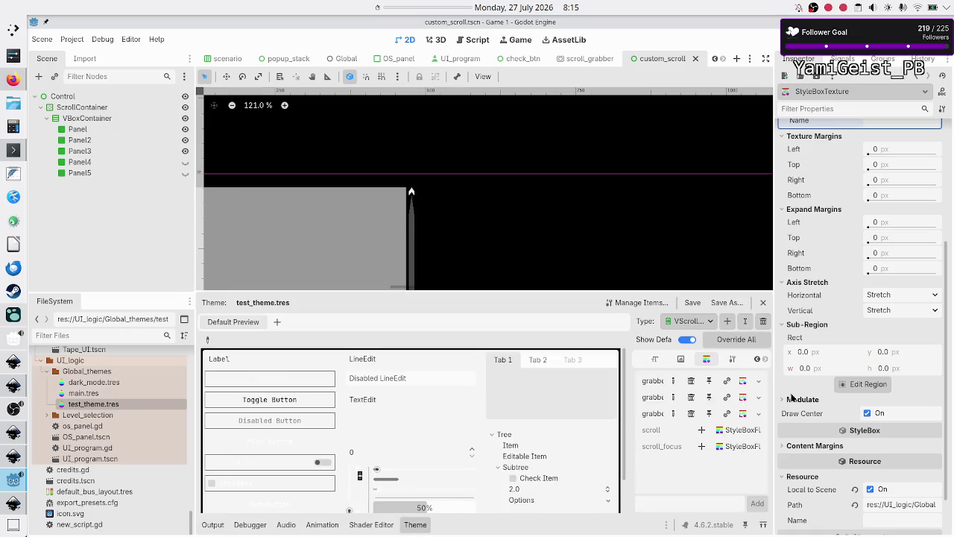
left_click(859, 385)
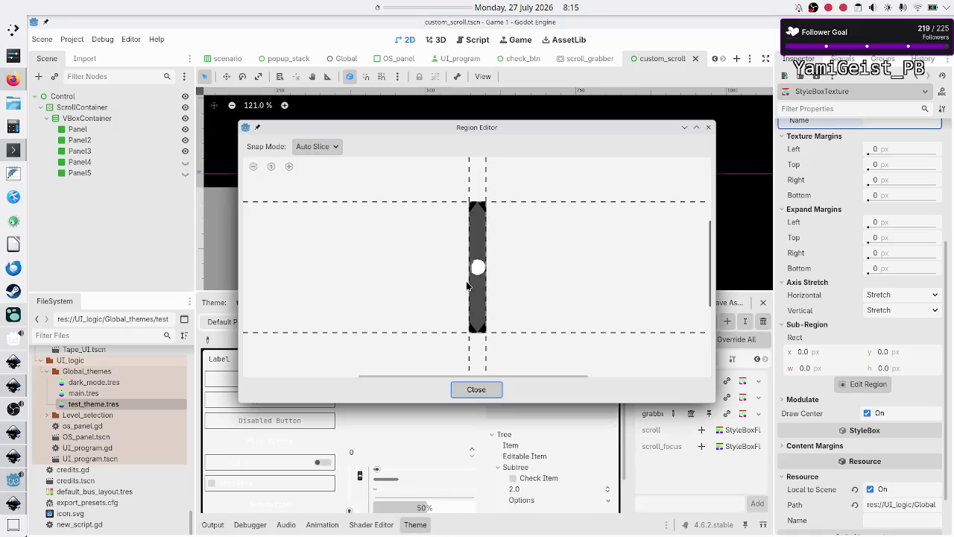
left_click(477, 238)
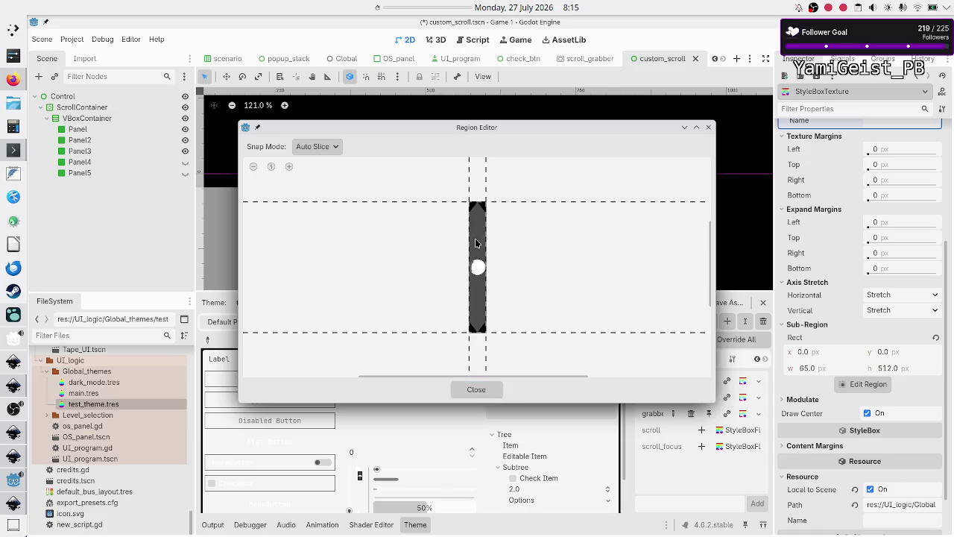
left_click(476, 389)
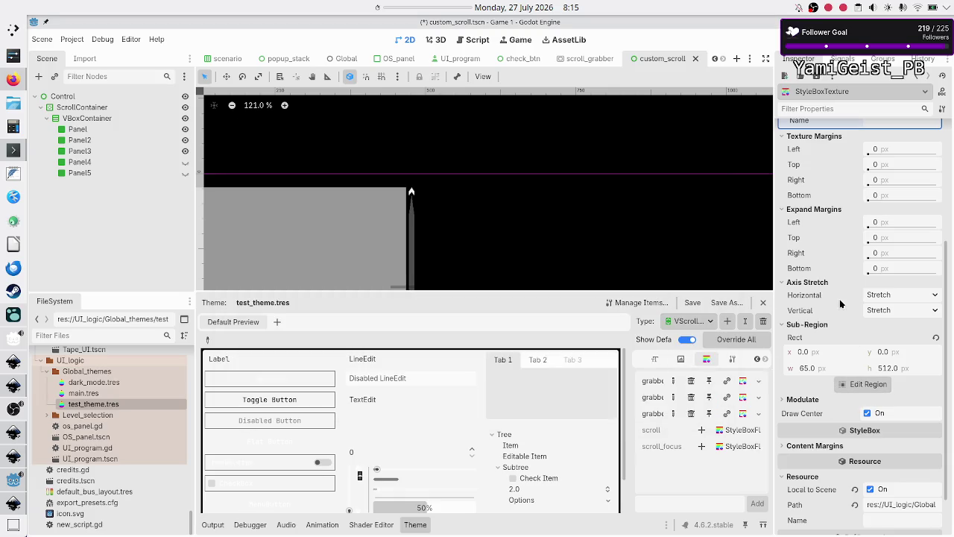
scroll(841, 303, "up", 5)
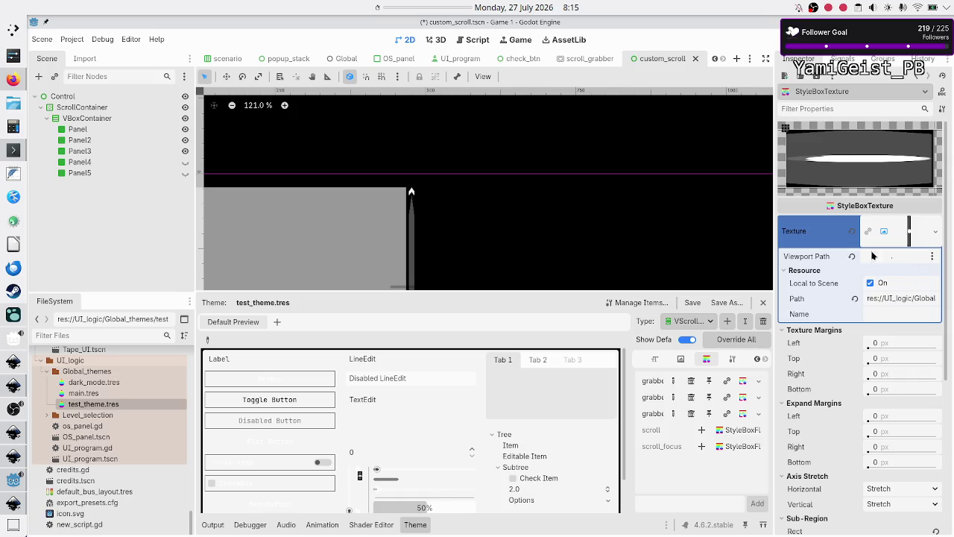
Step: Save, run the scene to test dragging the scrollbar grabber, then close the game and custom_scroll
key("ctrl+s")
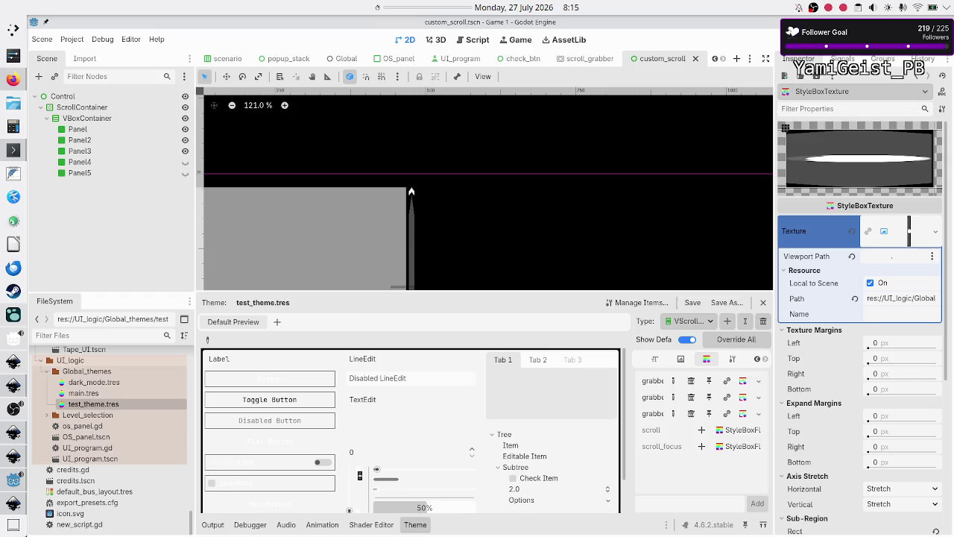
key("F6")
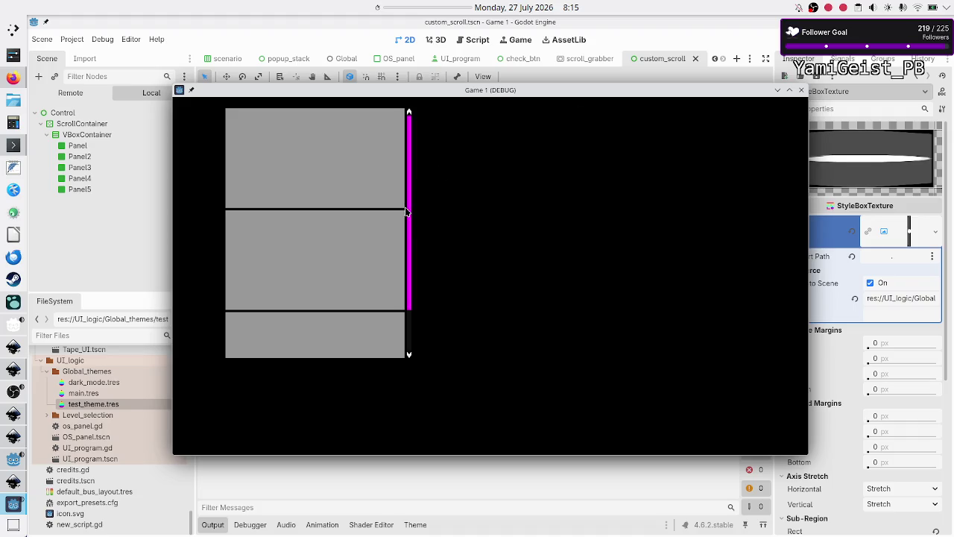
mouse_move(410, 217)
left_mouse_down()
mouse_move(410, 274)
mouse_move(428, 188)
mouse_move(419, 201)
left_mouse_up()
scroll(422, 138, "down", 1)
scroll(422, 139, "up", 2)
left_click(802, 90)
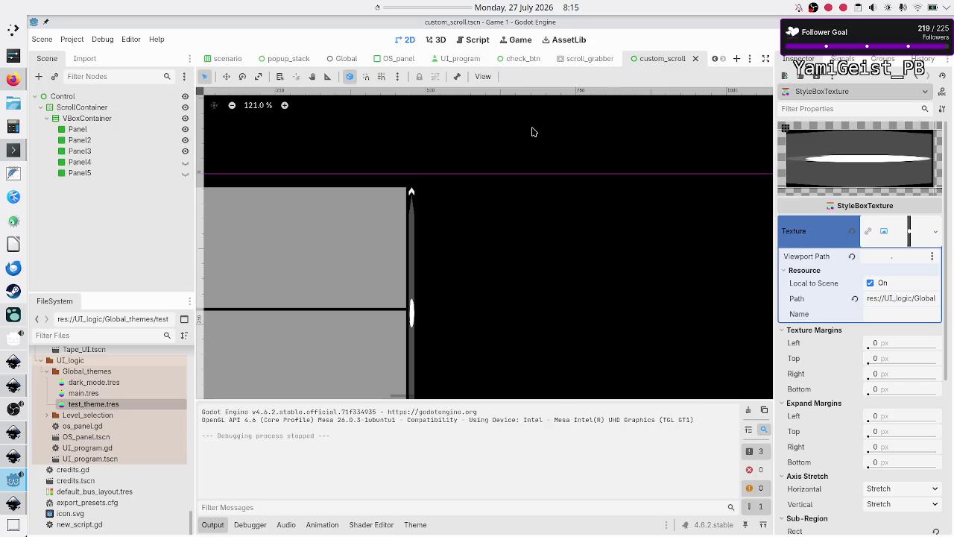
left_click(695, 58)
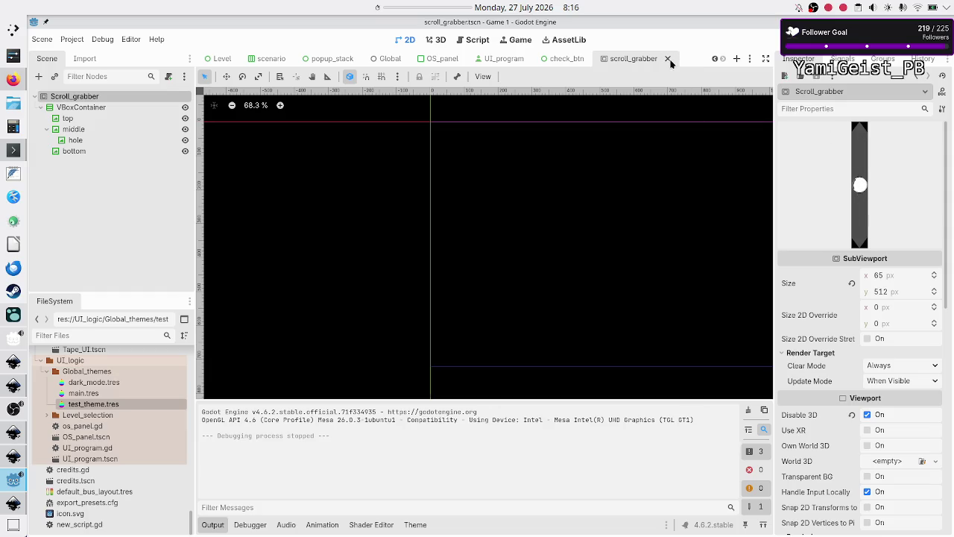
Step: Close the scroll_grabber scene and switch over to Inkscape
left_click(668, 60)
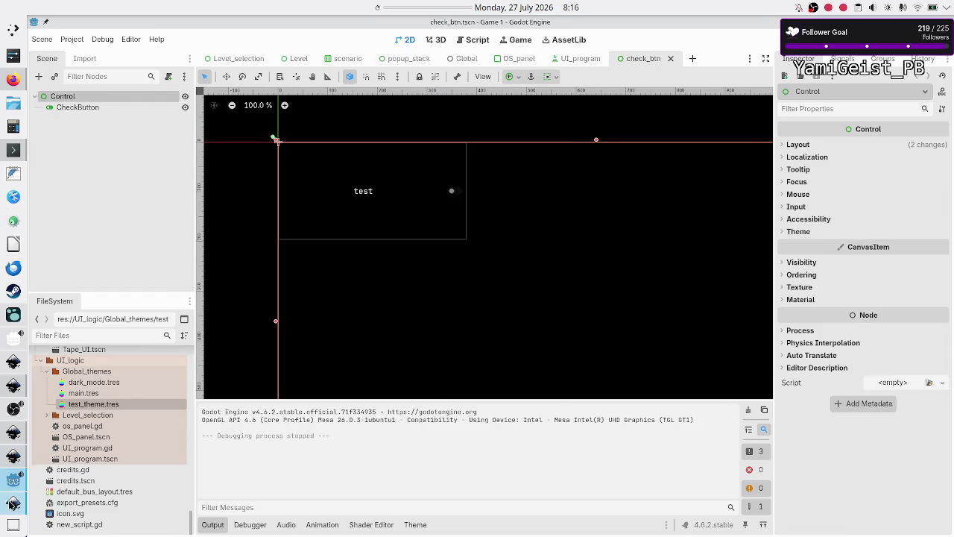
left_click(12, 506)
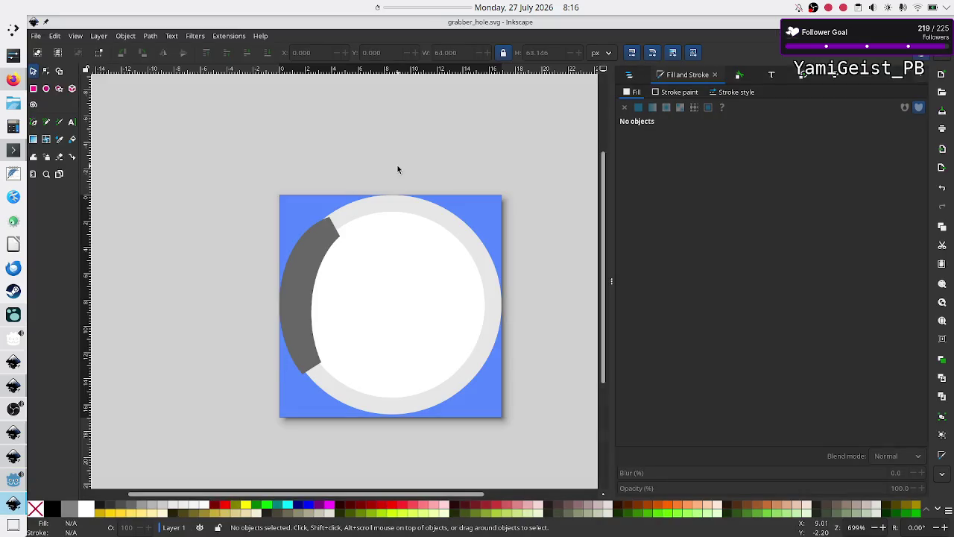
Step: Browse Inkscape's Edit menu, return to the grabber drawing and deselect the ring group
left_click(35, 36)
left_click(326, 145)
key("alt+Tab")
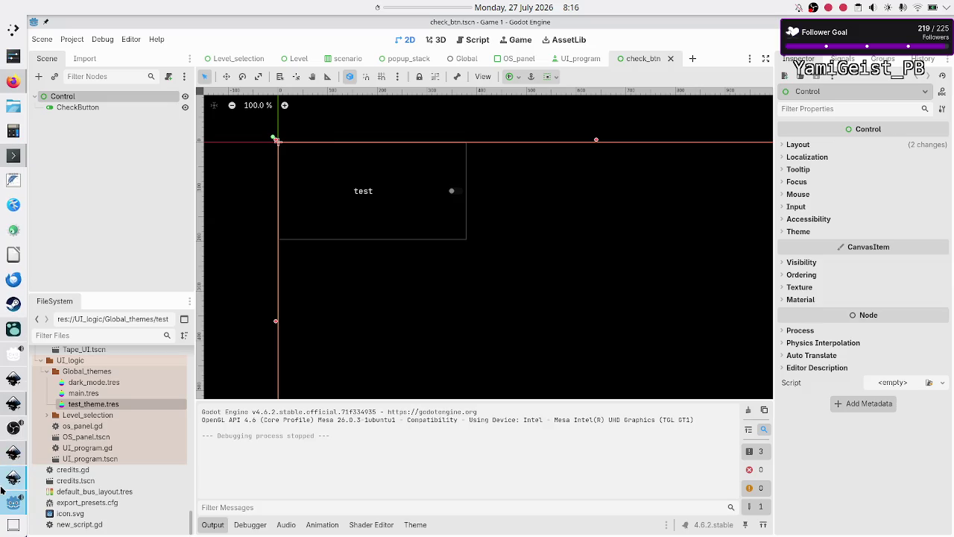
left_click(14, 478)
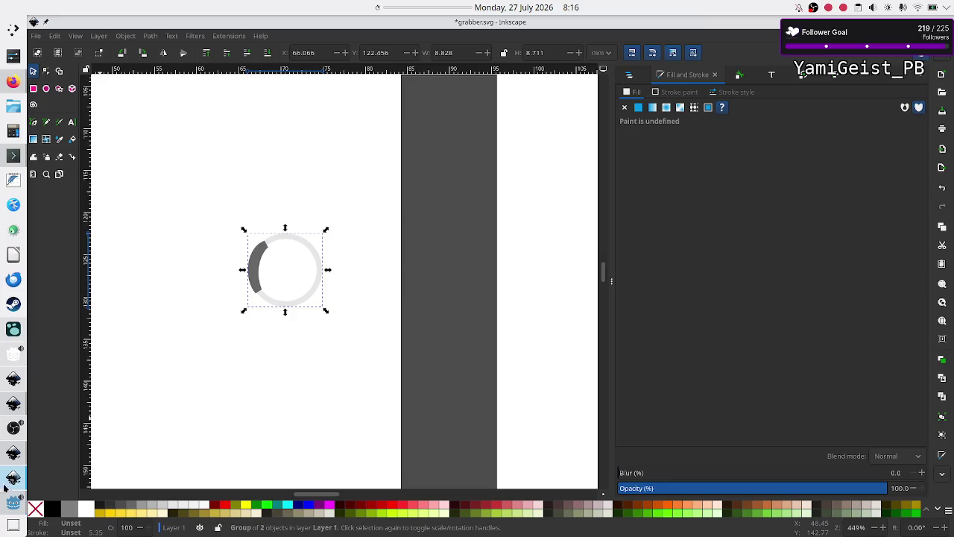
left_click(305, 373)
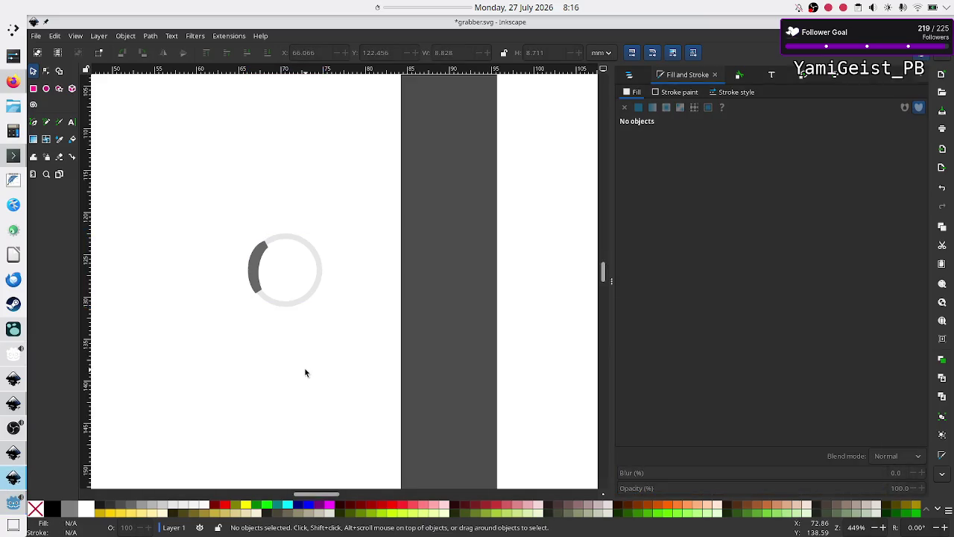
Step: Zoom around the grabber drawing, save it, then undo one edit
scroll(329, 325, "up", 10)
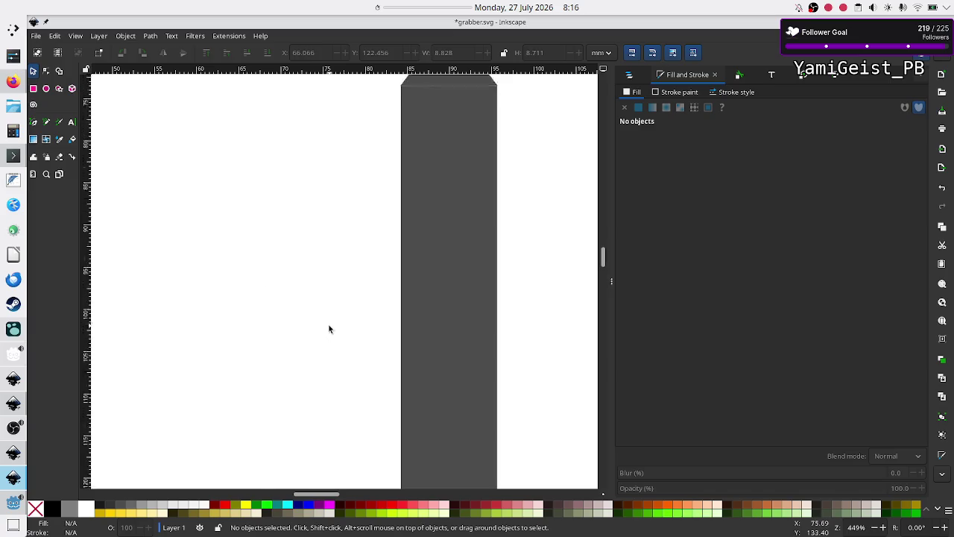
scroll(328, 328, "down", 15)
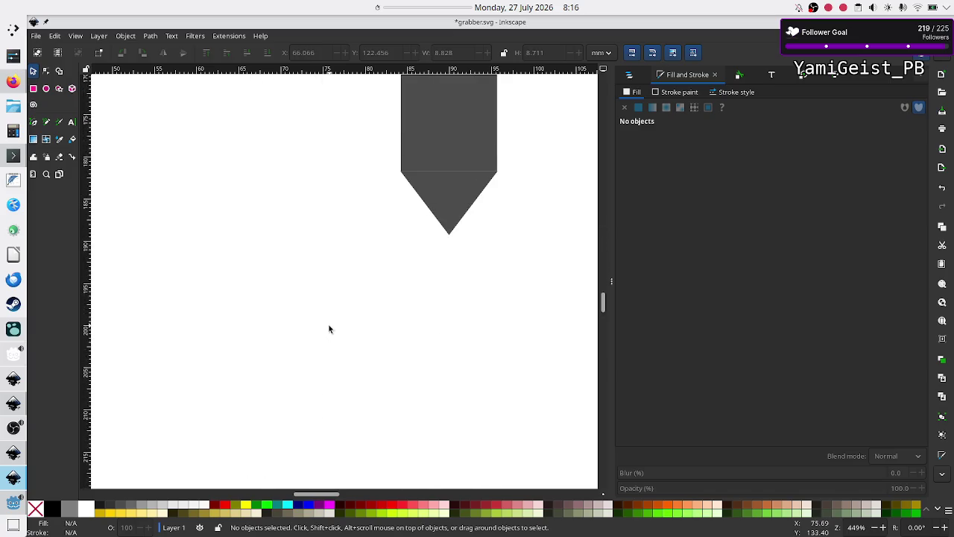
scroll(328, 329, "up", 10)
scroll(329, 329, "down", 5)
scroll(329, 329, "down", 8)
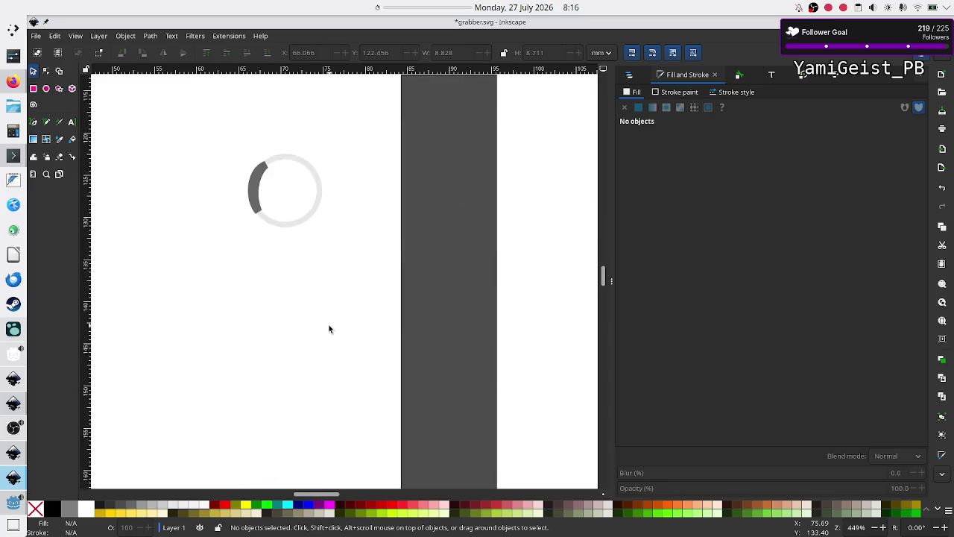
scroll(329, 329, "up", 8)
scroll(329, 329, "down", 1)
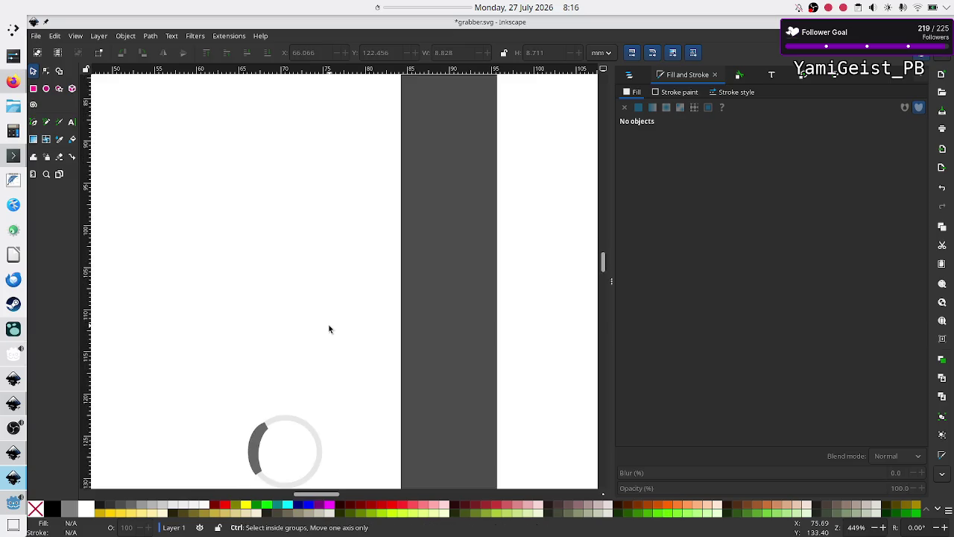
key("ctrl+s")
key("ctrl+z")
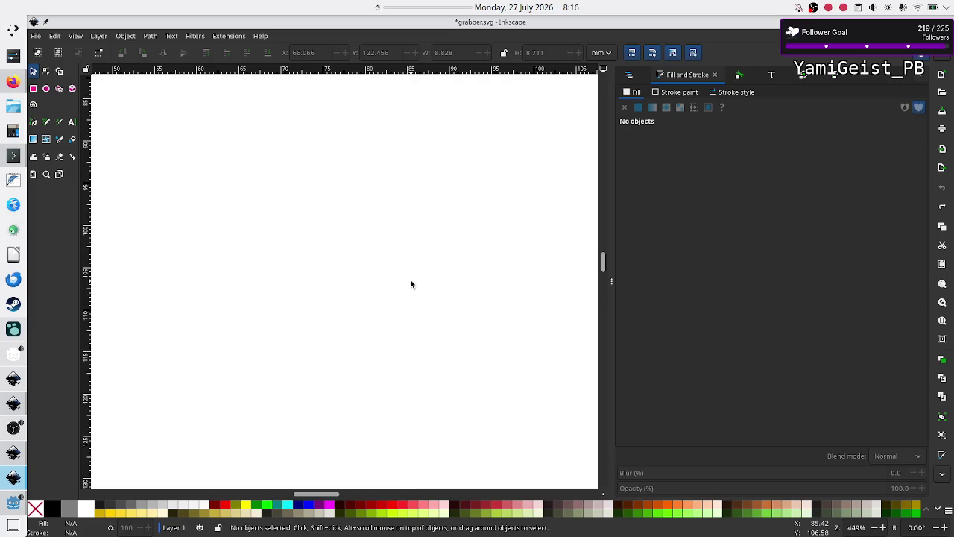
scroll(373, 266, "down", 10)
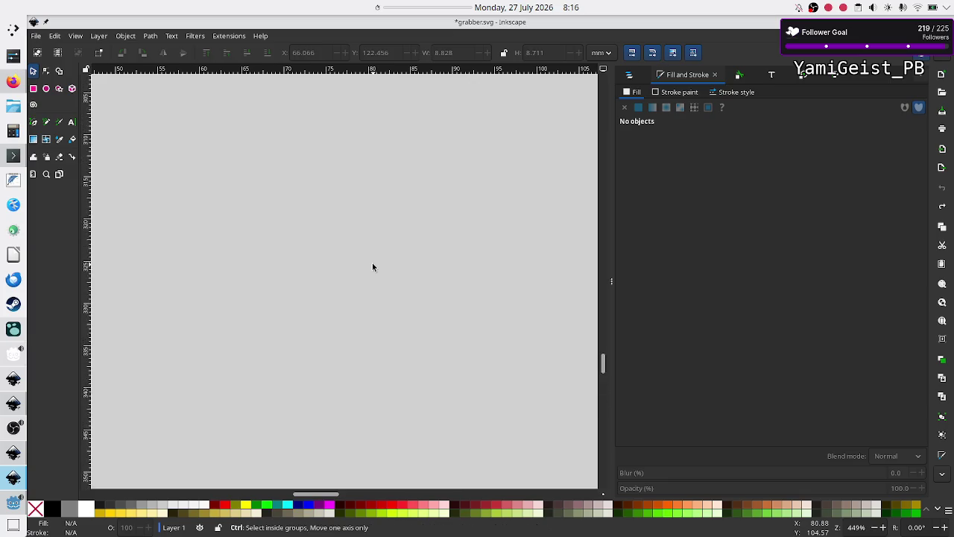
scroll(373, 267, "down", 10, "ctrl")
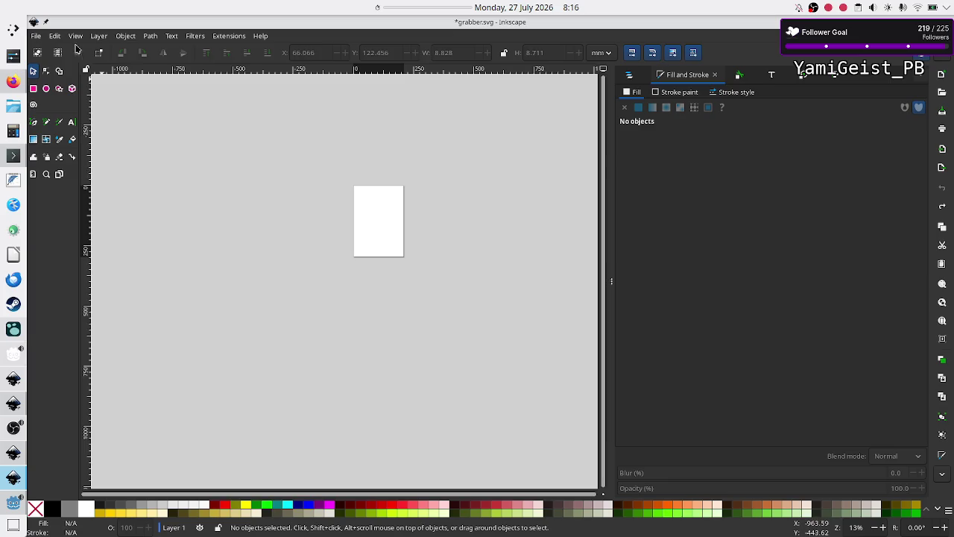
Step: Revert grabber.svg to its saved version, discarding changes, then return to Godot
left_click(36, 38)
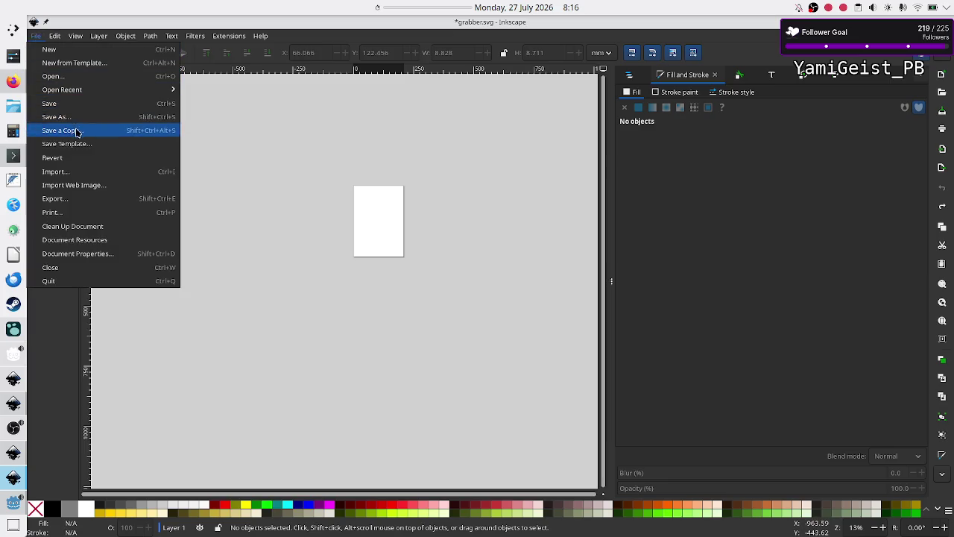
left_click(88, 160)
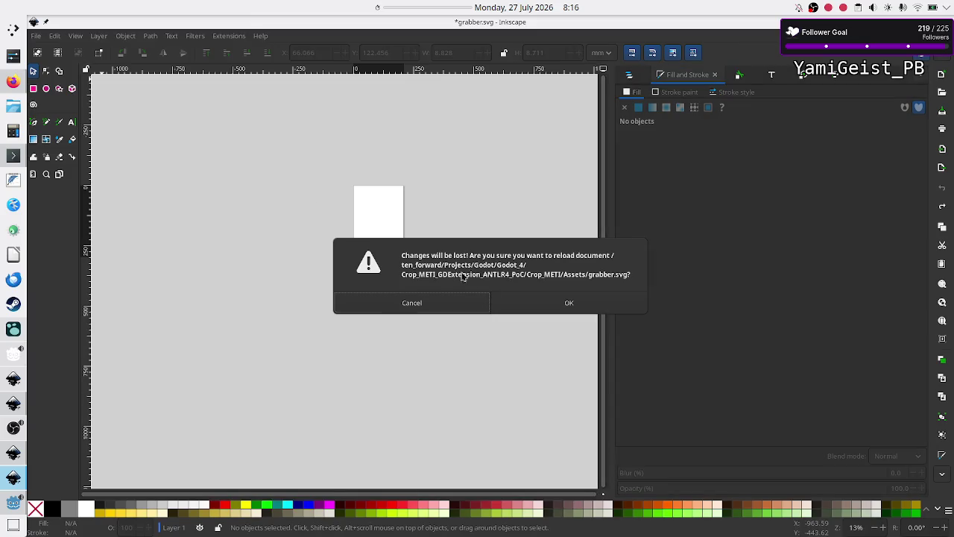
left_click(544, 302)
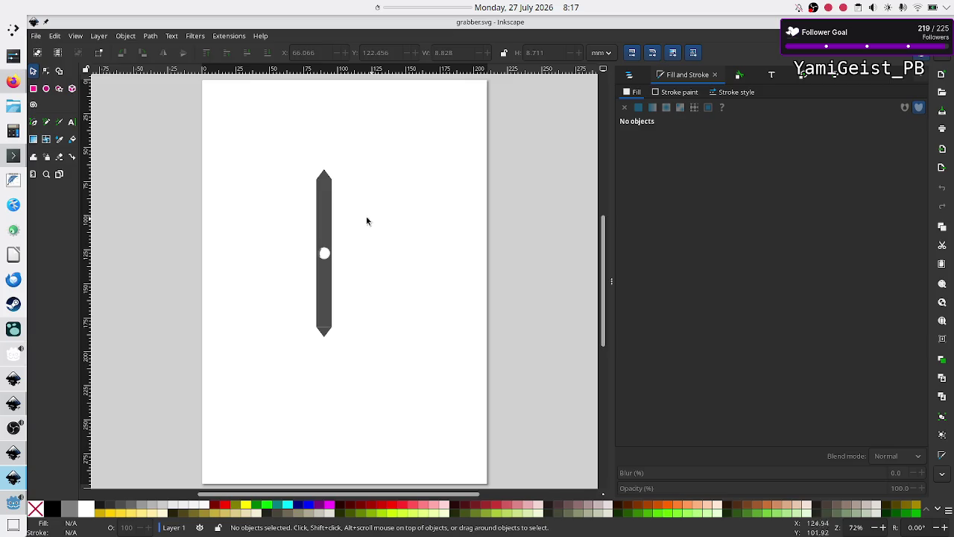
key("ctrl")
left_click(13, 279)
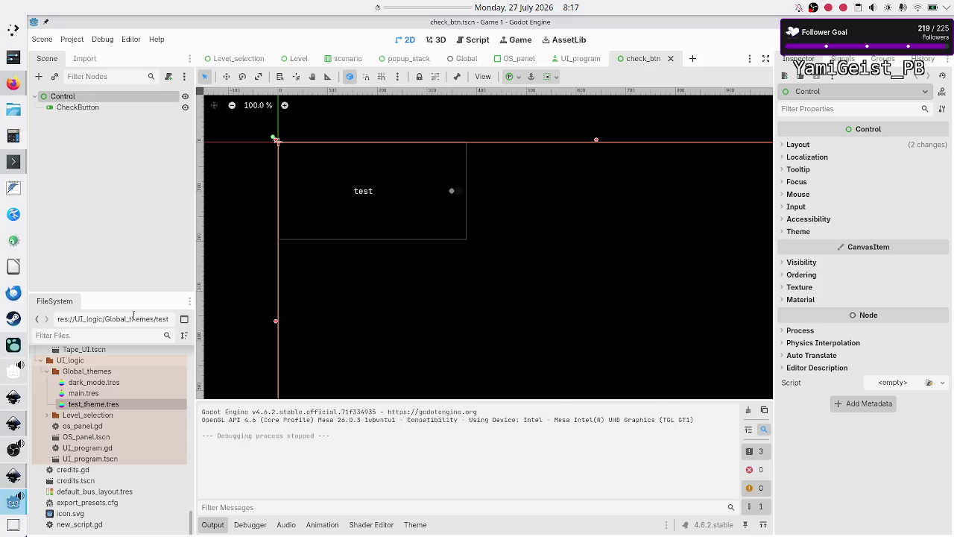
Step: Switch to the Inkscape window showing the scroll_tex.svg scrollbar drawing
left_click(12, 478)
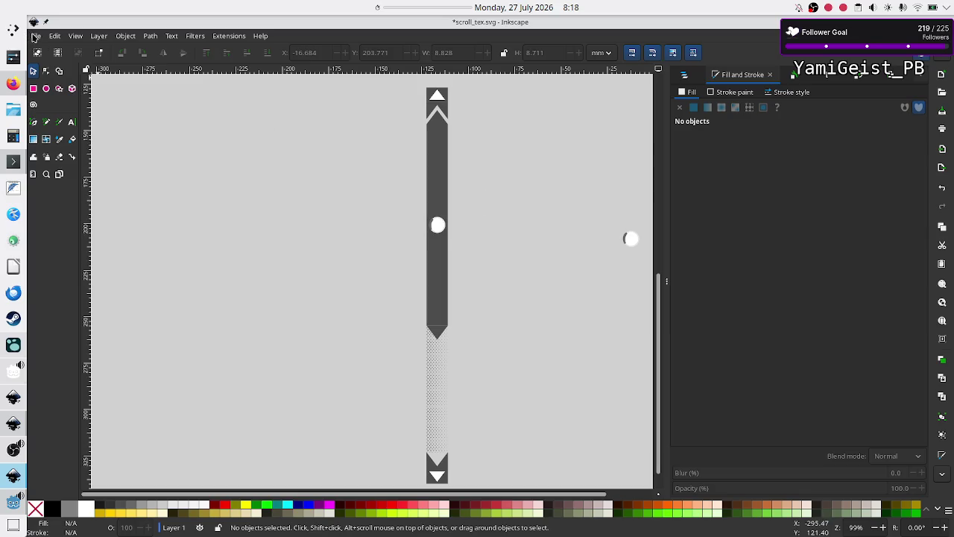
Step: Delete the stray white circle, then revert scroll_tex.svg to its last saved version
left_click(638, 250)
key("Delete")
left_click(35, 36)
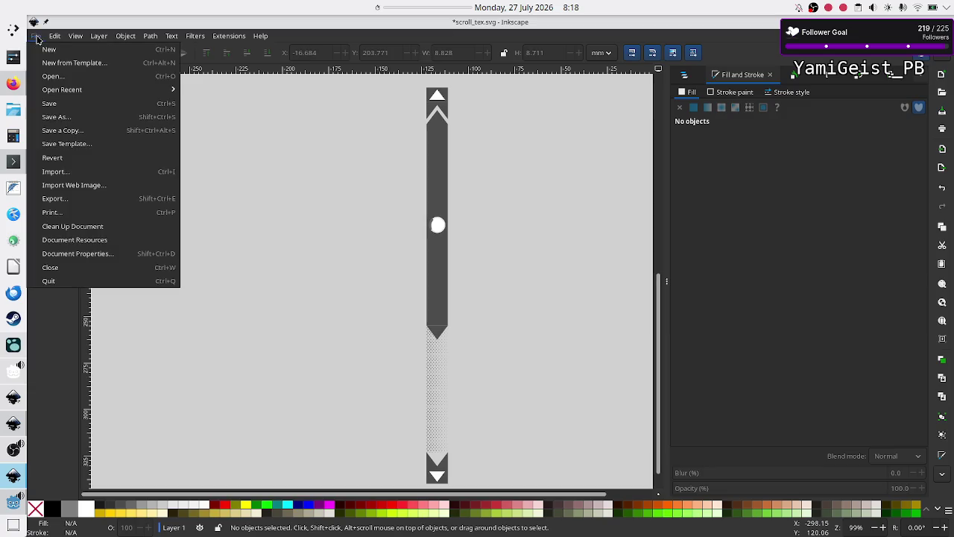
mouse_move(54, 36)
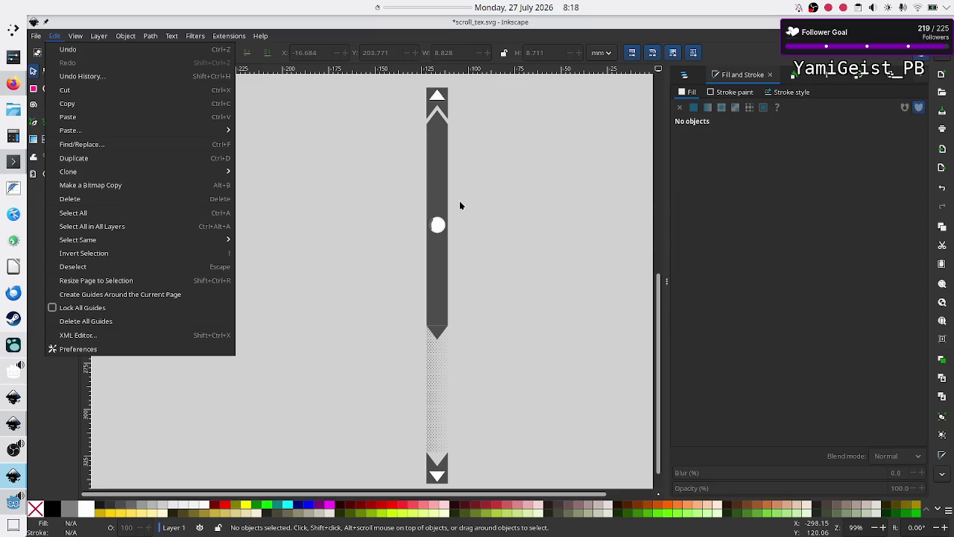
left_click(495, 220)
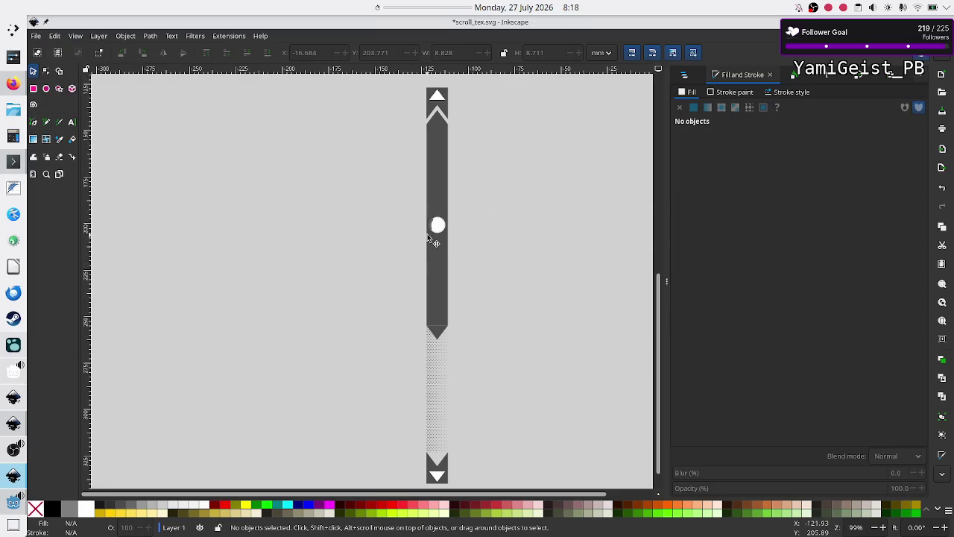
left_click(41, 37)
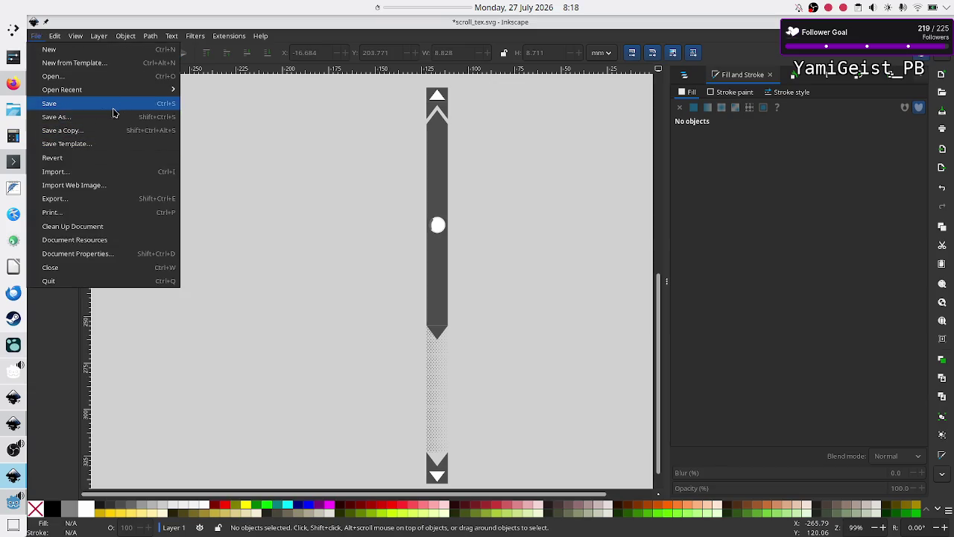
mouse_move(125, 94)
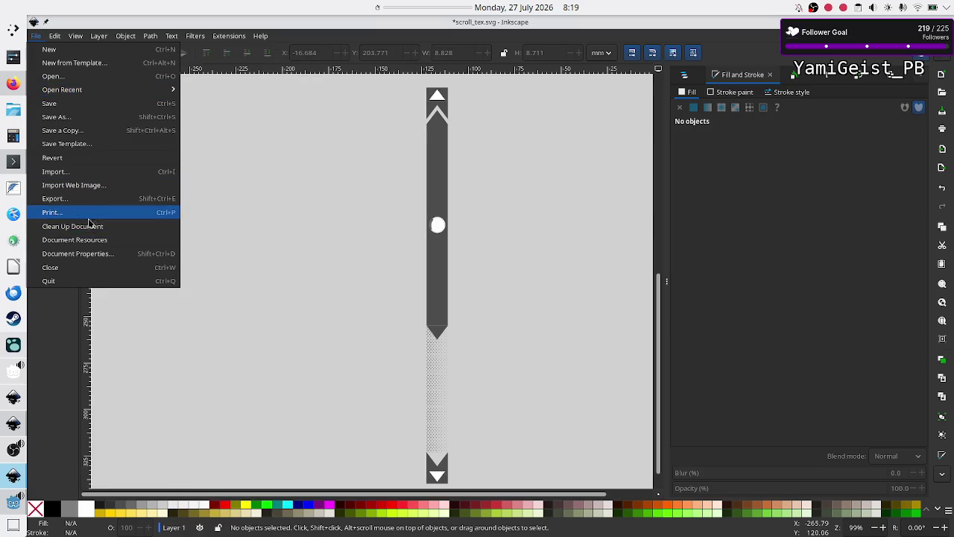
left_click(81, 159)
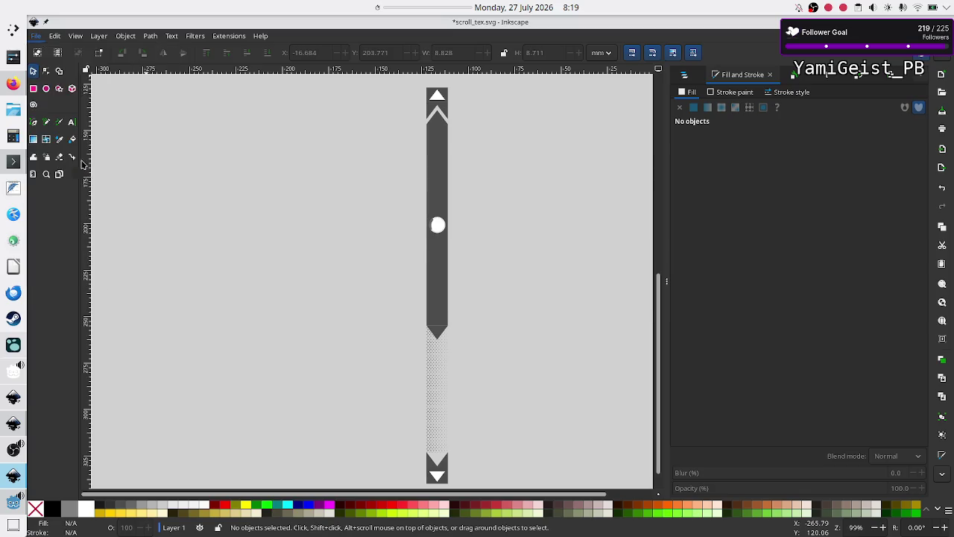
left_click(547, 305)
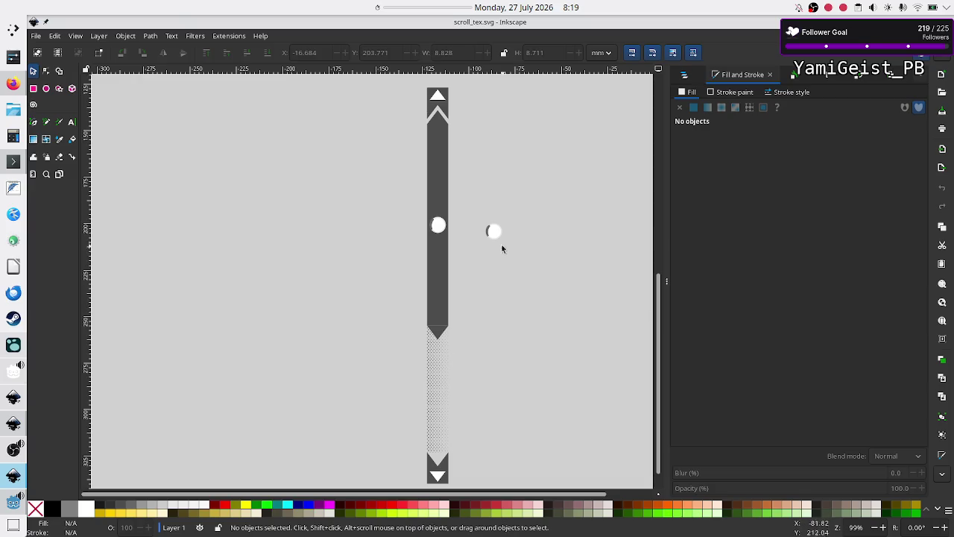
Step: Delete the stray circle from the reverted drawing, save it, and return to Godot
left_click(491, 229)
key("Delete")
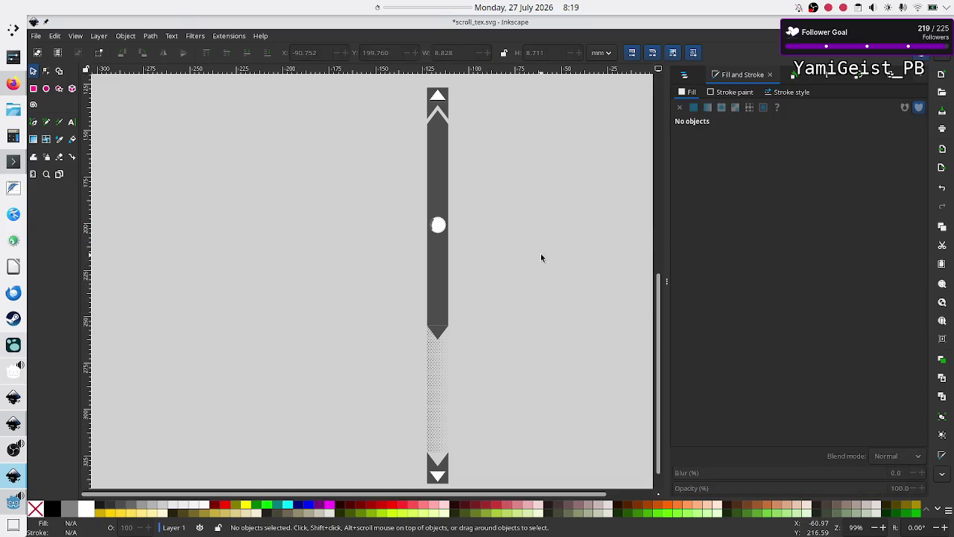
key("ctrl+s")
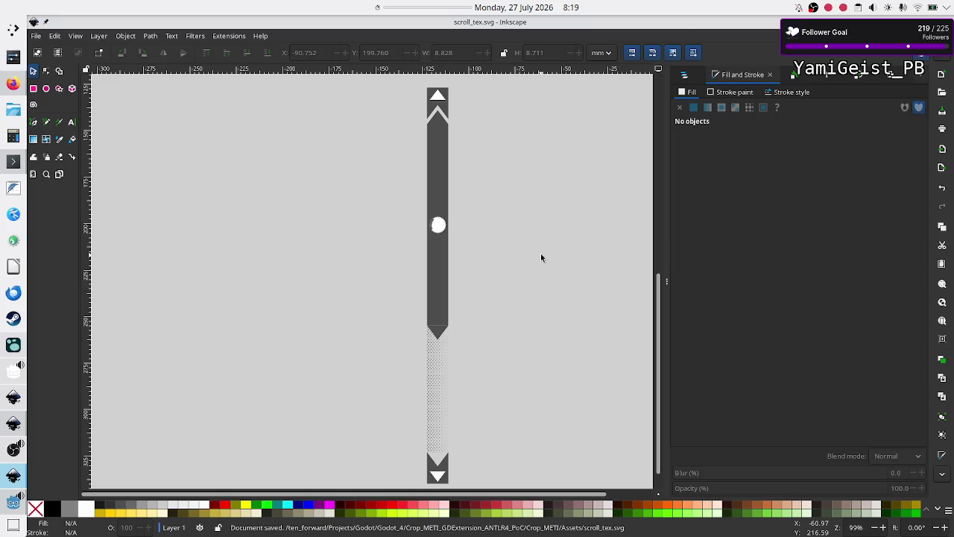
key("alt+Tab")
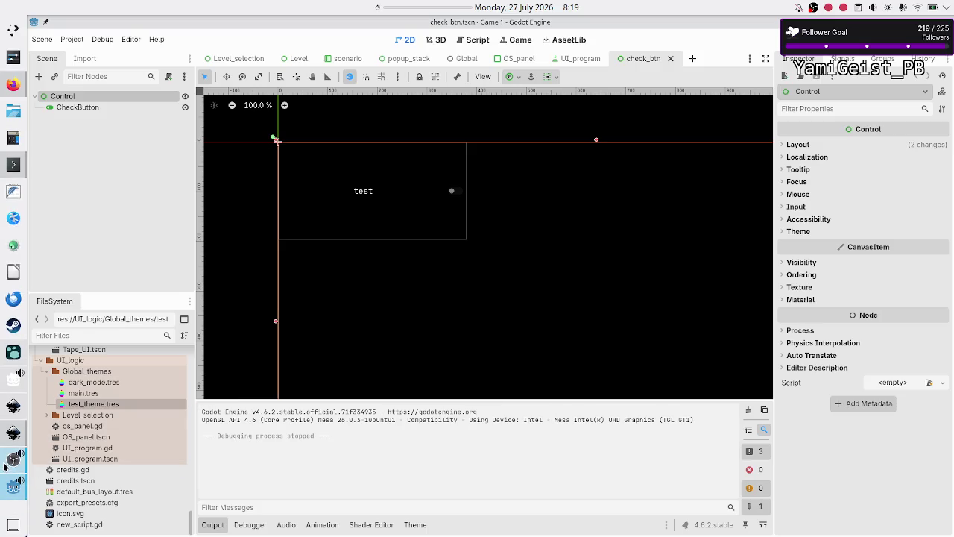
left_click(13, 438)
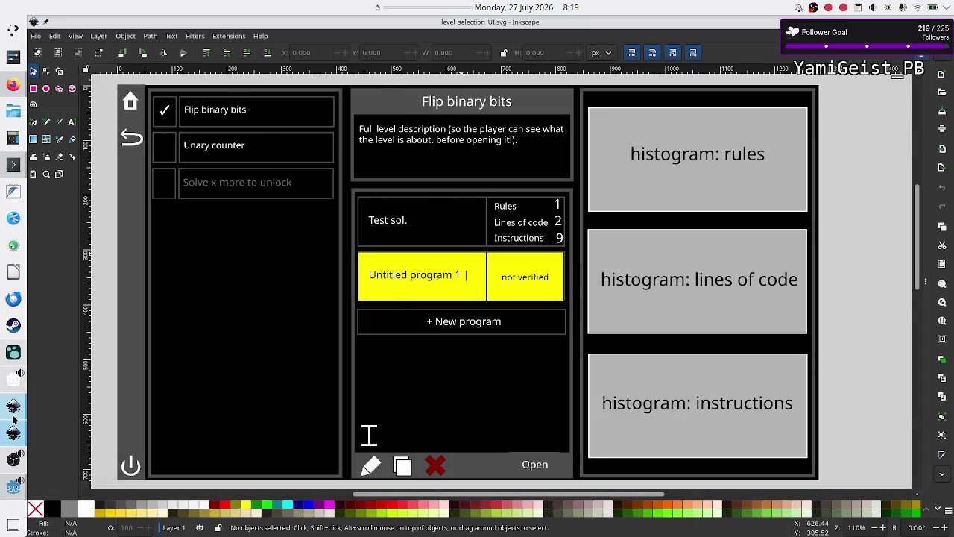
left_click(14, 421)
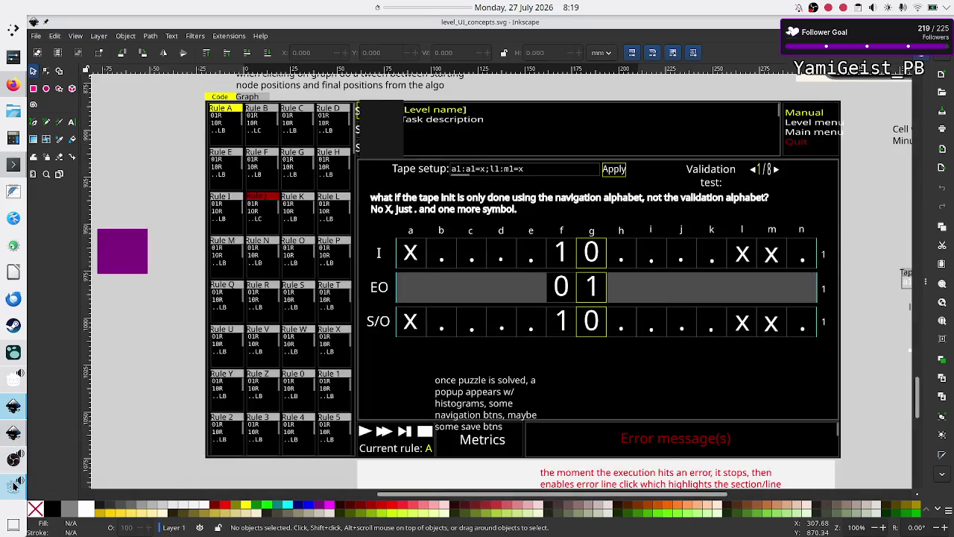
left_click(14, 486)
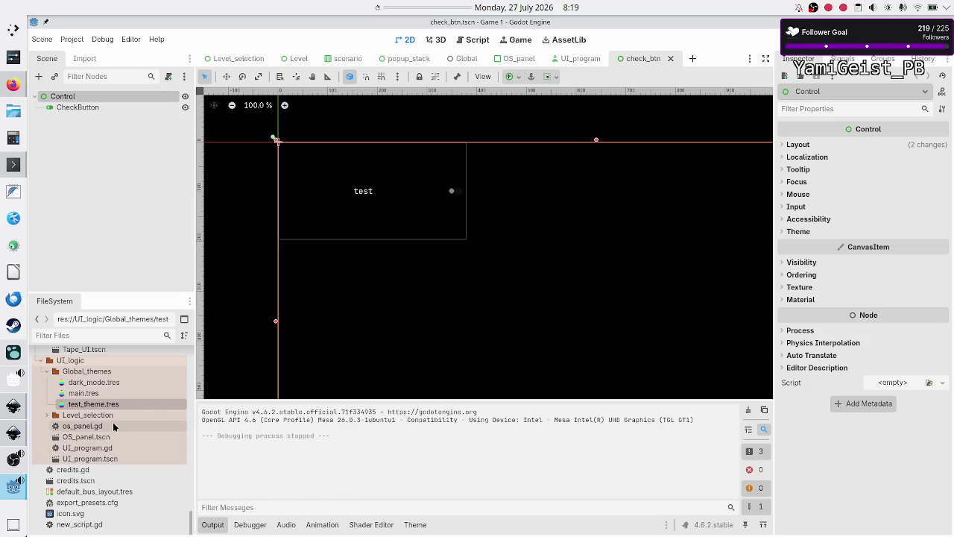
Step: Open dark_mode.tres and show the VScrollBar grabber's gray StyleBoxFlat in the Inspector
left_click(110, 385)
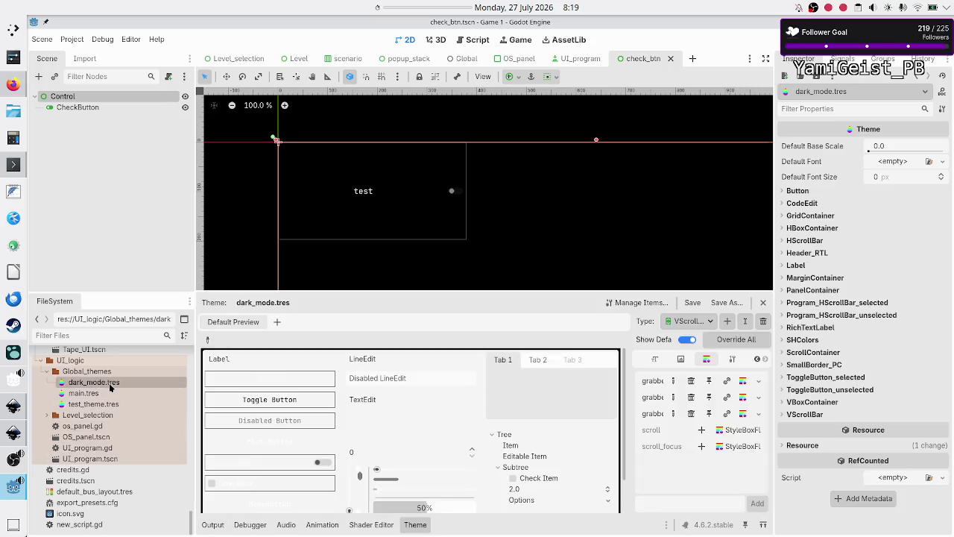
left_click(743, 387)
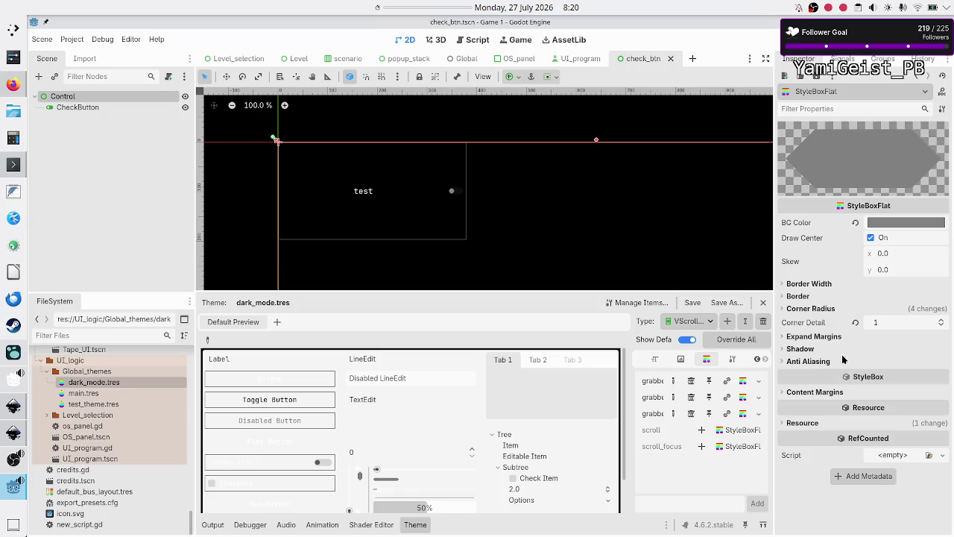
mouse_move(839, 382)
Step: Run the game with F5 and add five programs to Navigation so the list overflows
key("F5")
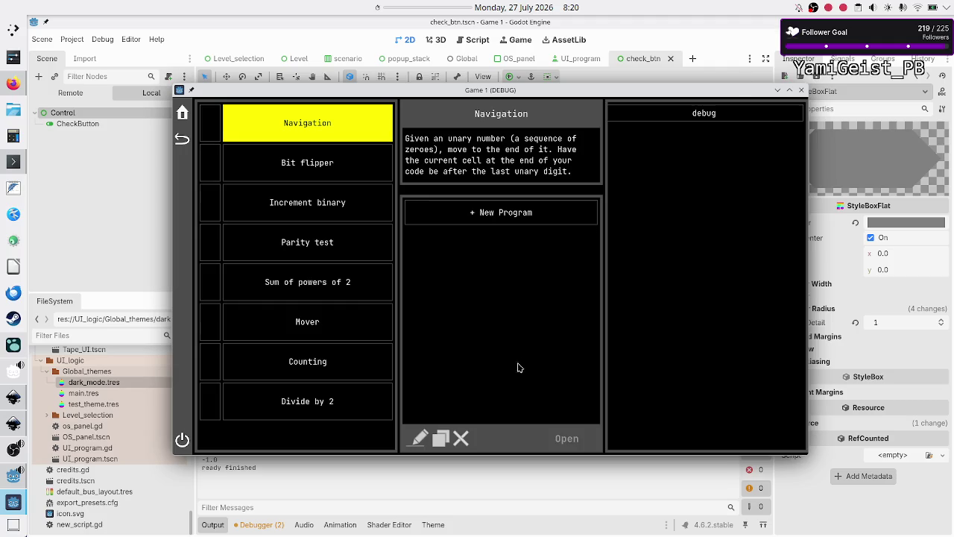
left_click(511, 219)
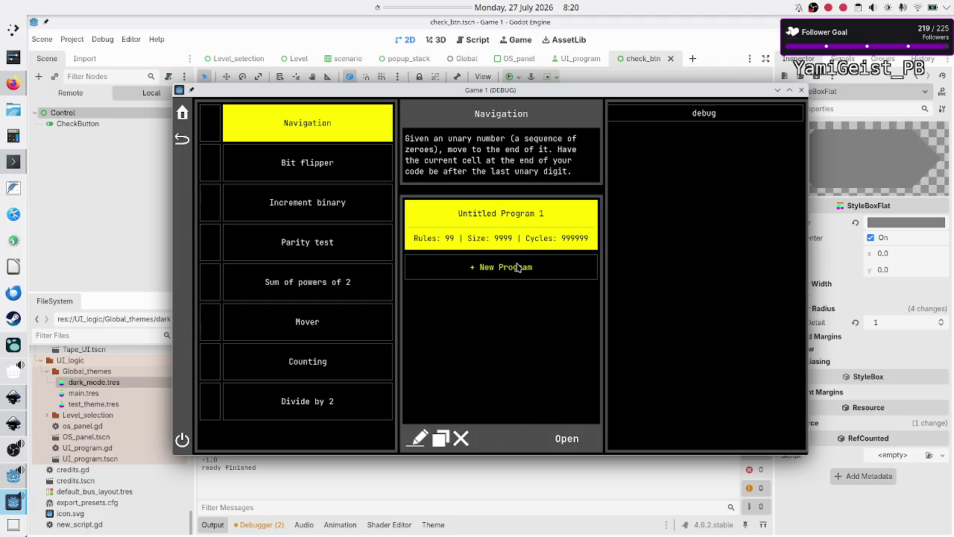
left_click(518, 269)
left_click(513, 320)
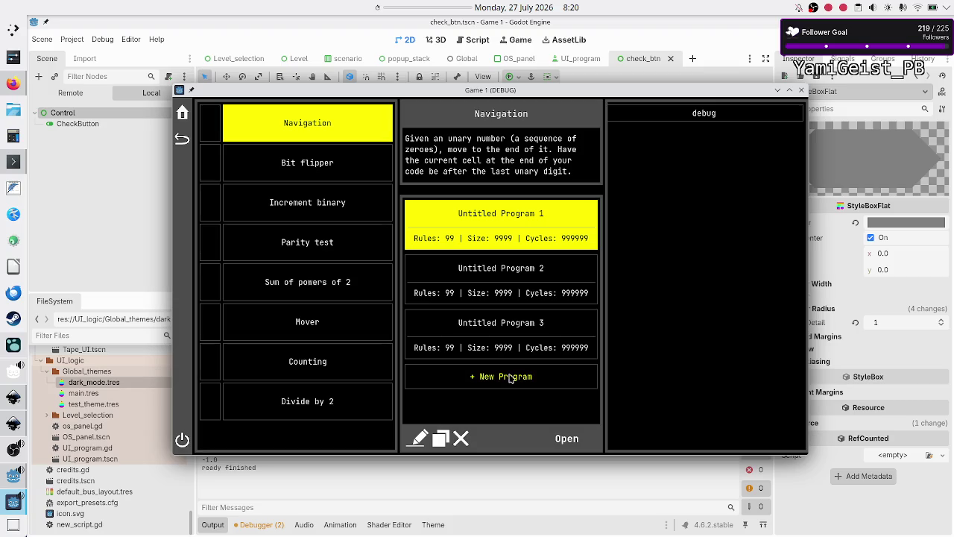
left_click(511, 378)
left_click(507, 407)
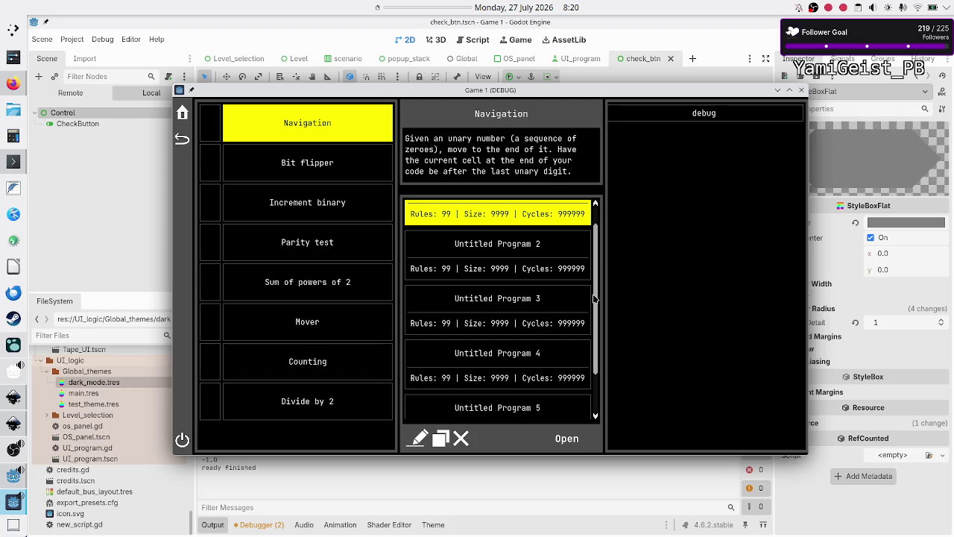
Step: Test the program list scrollbar by stepping with its arrows and dragging the thumb
scroll(595, 298, "down", 2)
scroll(597, 244, "up", 3)
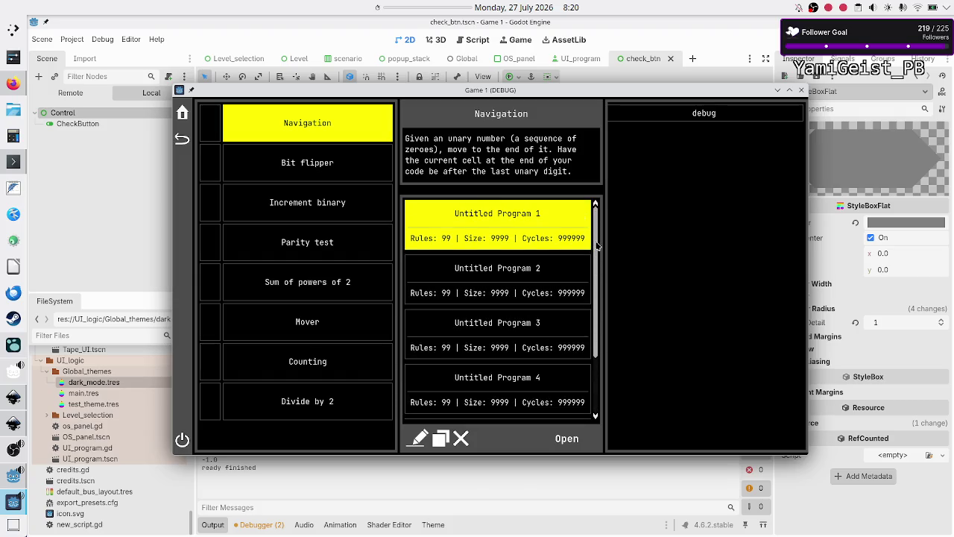
left_click(597, 417)
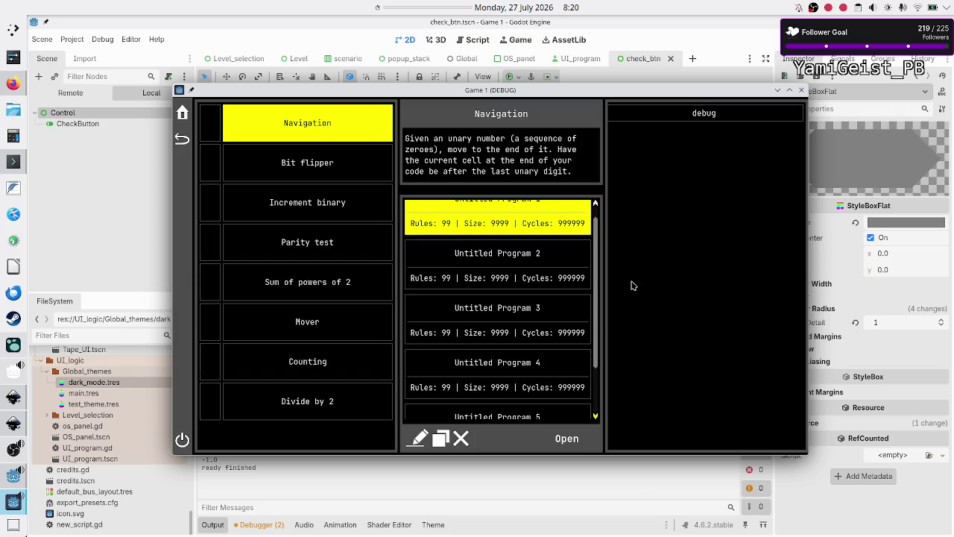
left_click(596, 417)
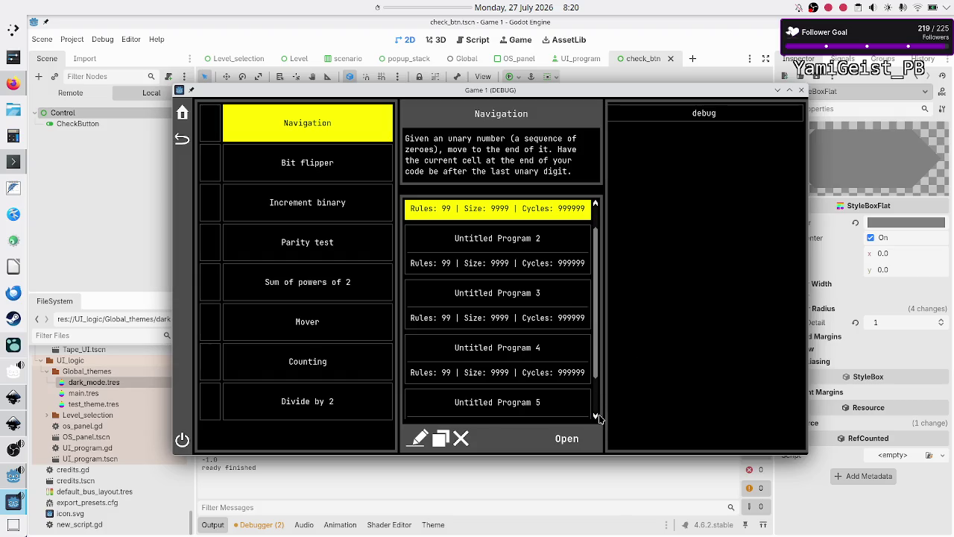
left_click(596, 417)
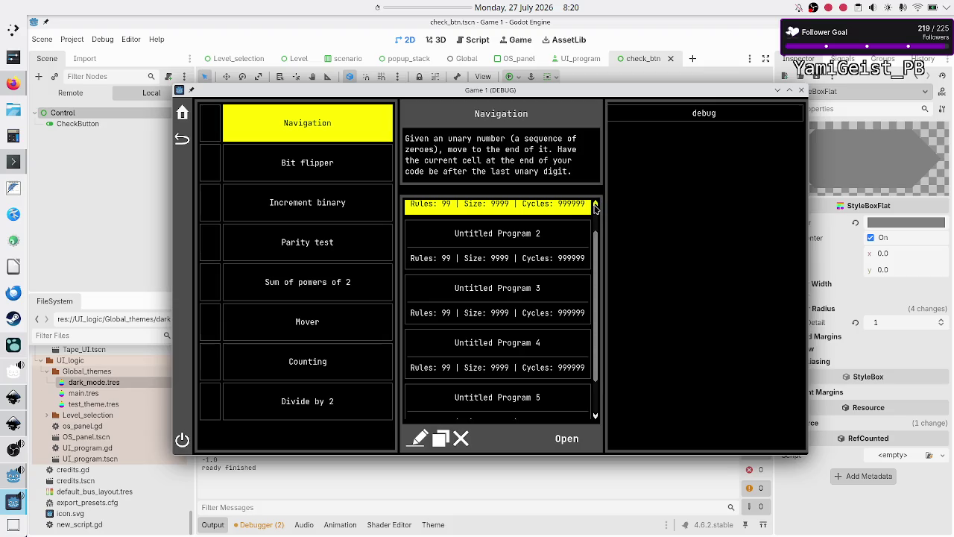
left_click(595, 205)
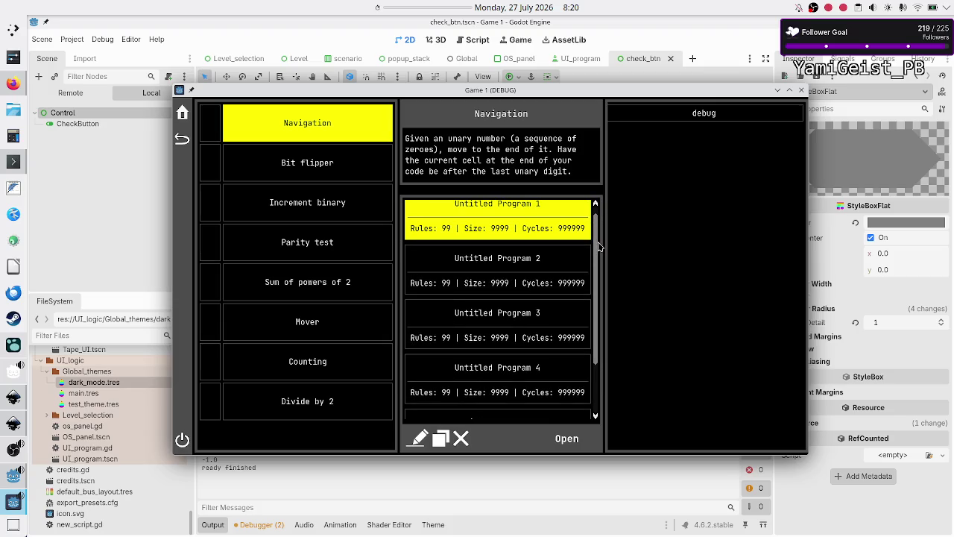
mouse_move(595, 246)
left_mouse_down()
mouse_move(602, 308)
mouse_move(600, 265)
left_mouse_up()
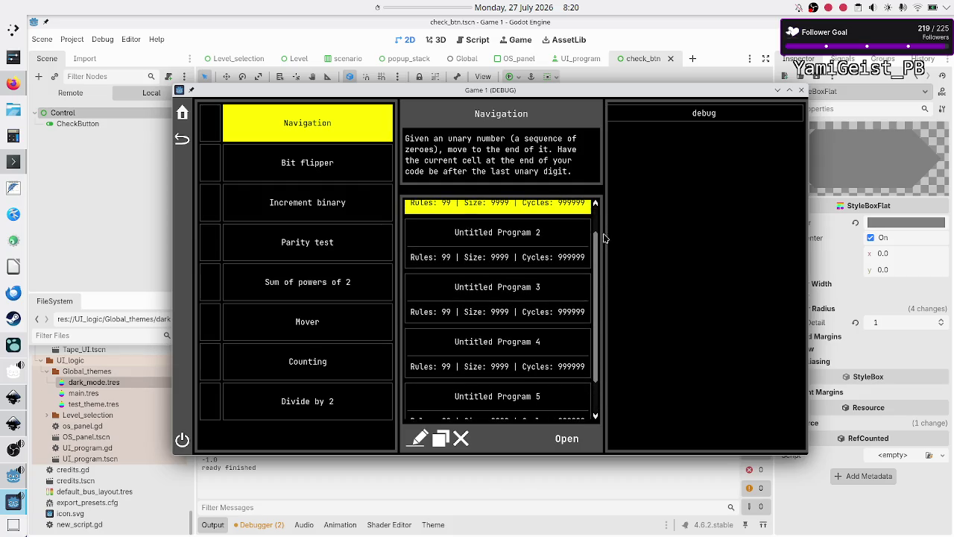
left_click(595, 416)
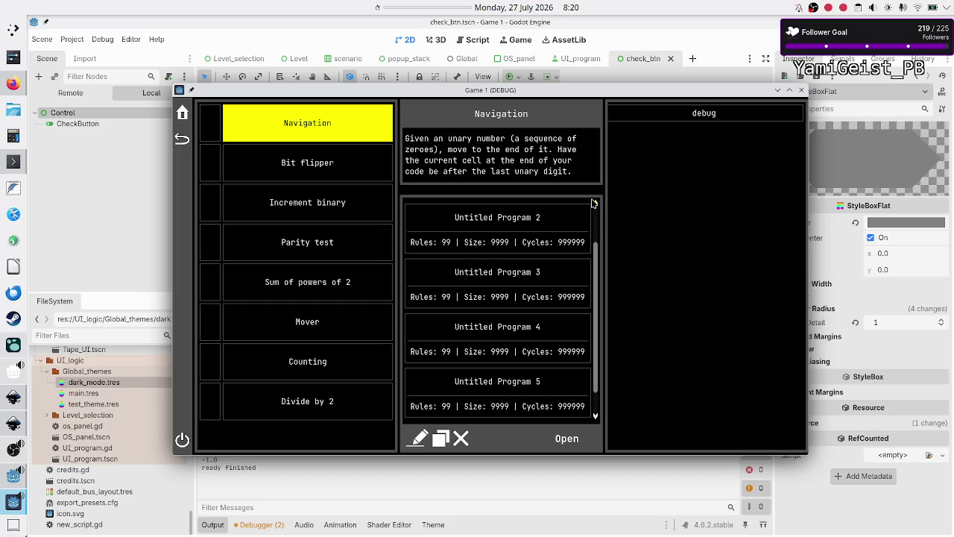
left_click(596, 204)
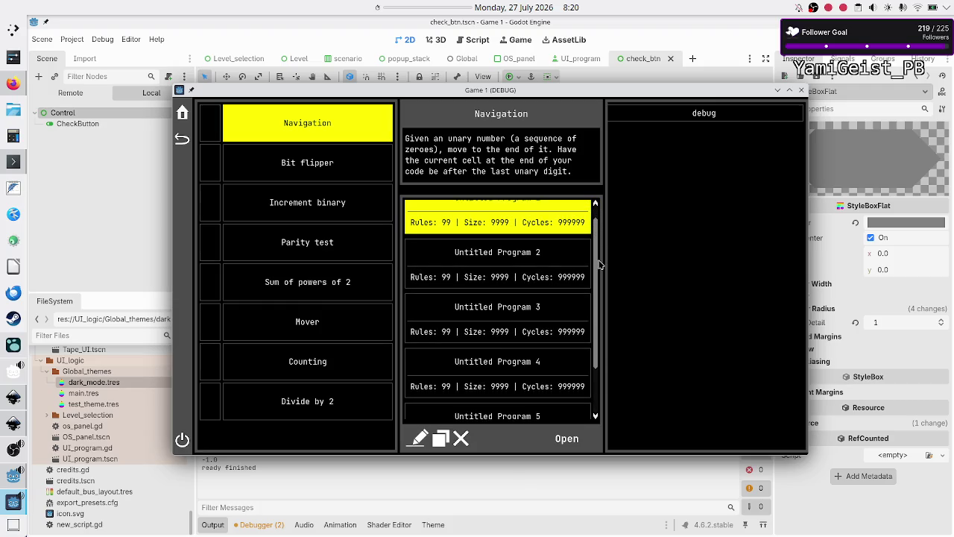
mouse_move(600, 264)
left_mouse_down()
mouse_move(598, 252)
mouse_move(599, 317)
left_mouse_up()
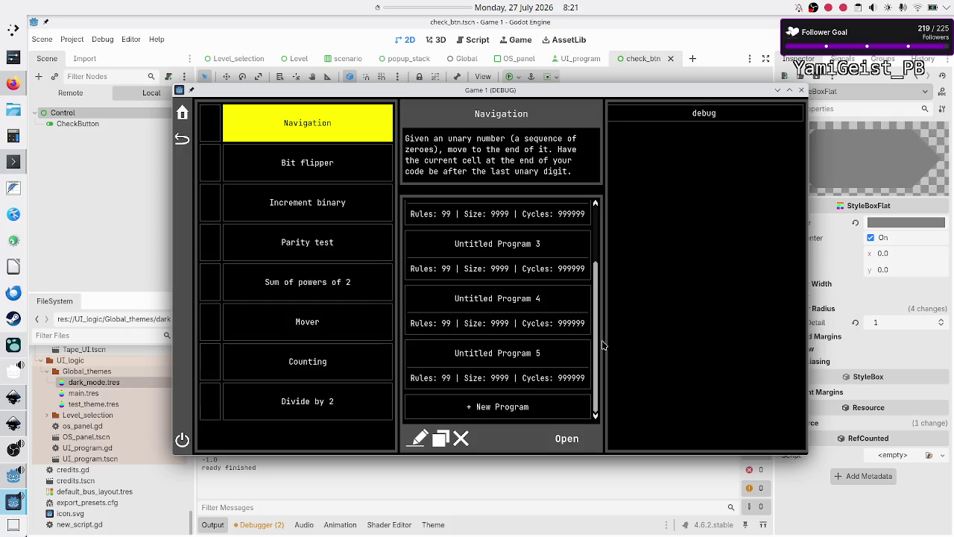
left_click(595, 204)
left_click(596, 204)
Step: Repeat arrow steps and thumb drags to the list's ends, then close the game window
left_click(596, 416)
left_click(595, 416)
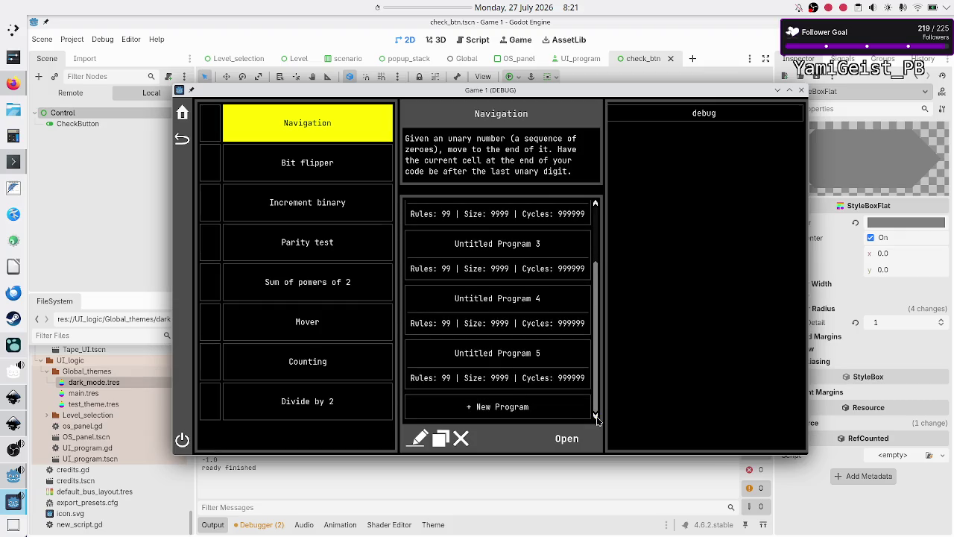
left_click(595, 205)
left_click(595, 206)
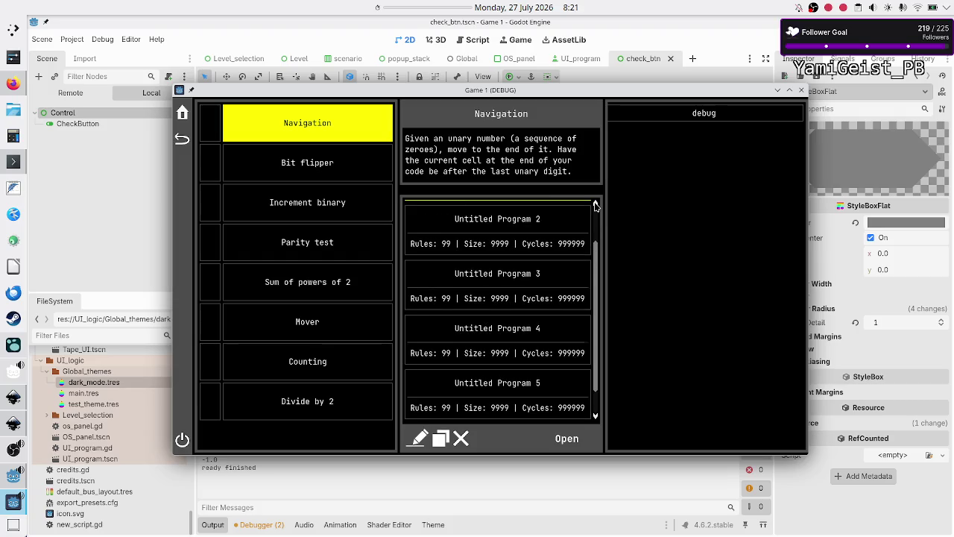
left_click(596, 206)
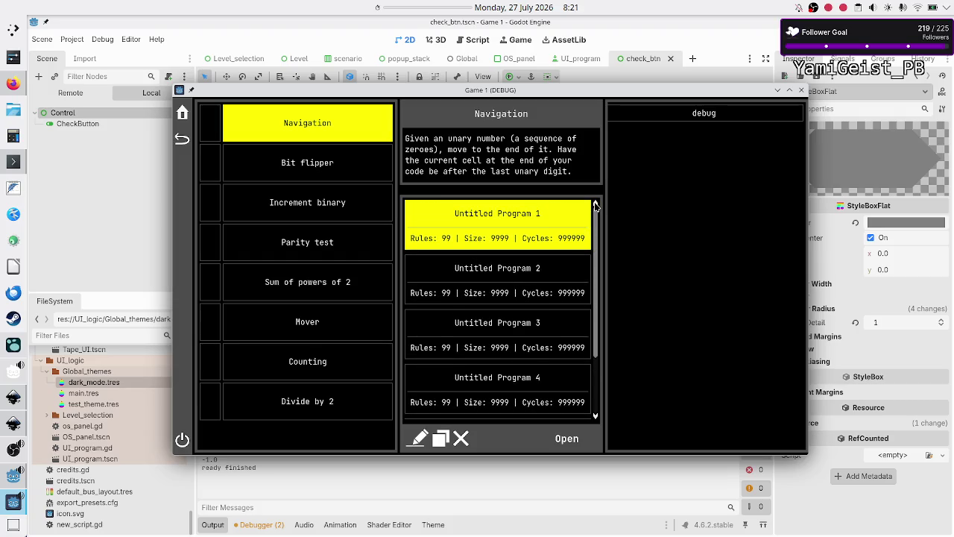
mouse_move(597, 290)
left_mouse_down()
mouse_move(606, 351)
mouse_move(605, 260)
mouse_move(609, 328)
left_mouse_up()
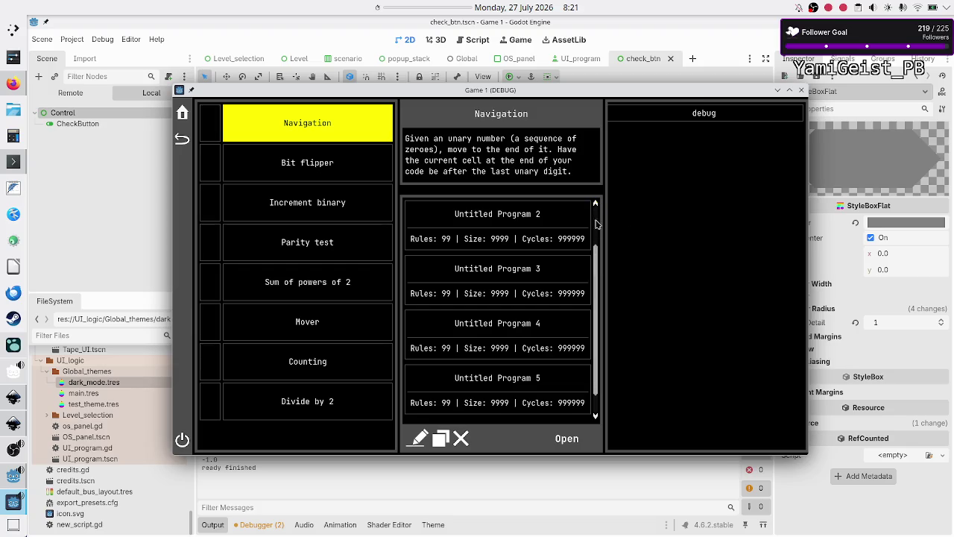
mouse_move(596, 371)
left_mouse_down()
mouse_move(601, 409)
mouse_move(622, 301)
left_mouse_up()
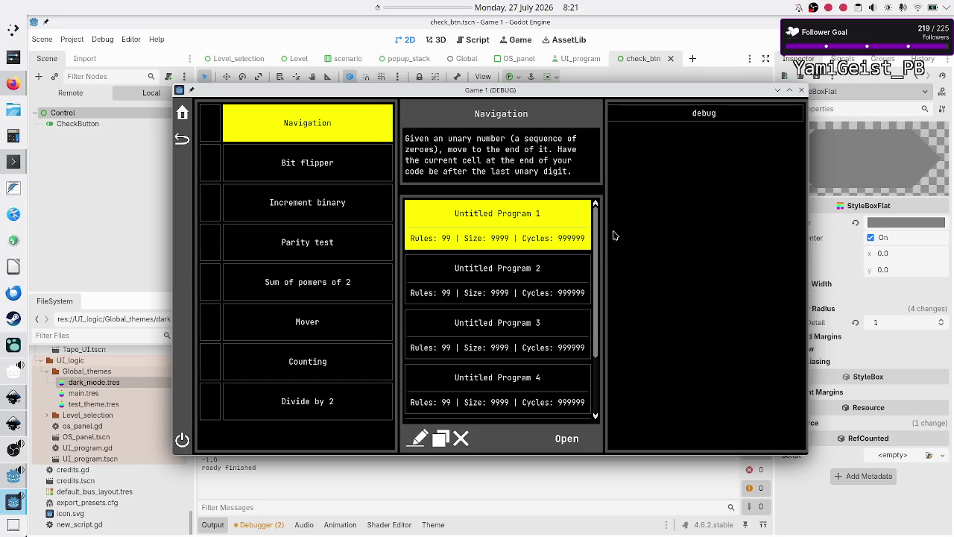
left_click_drag(601, 278, 596, 354)
scroll(596, 354, "up", 5)
left_click(801, 89)
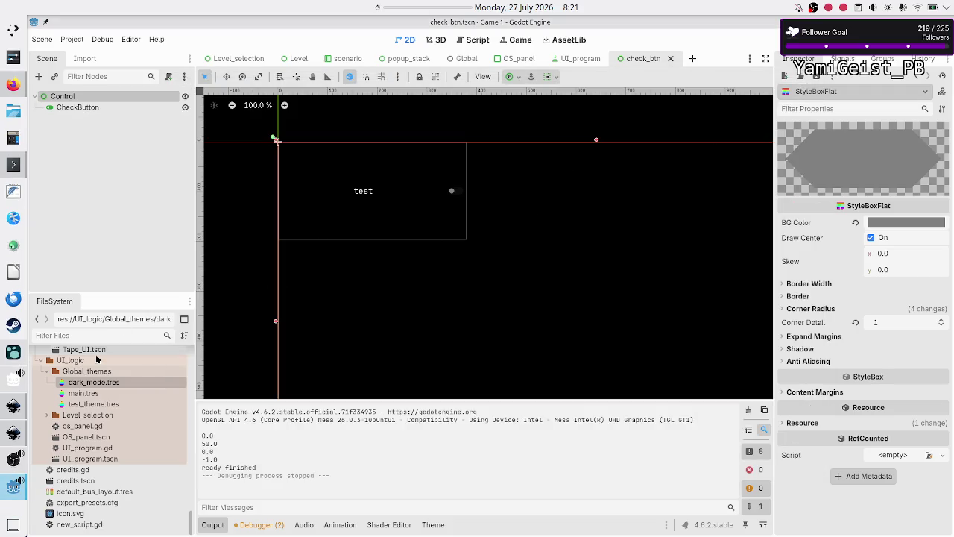
Step: Switch to Inkscape and start File > Open
left_click(12, 434)
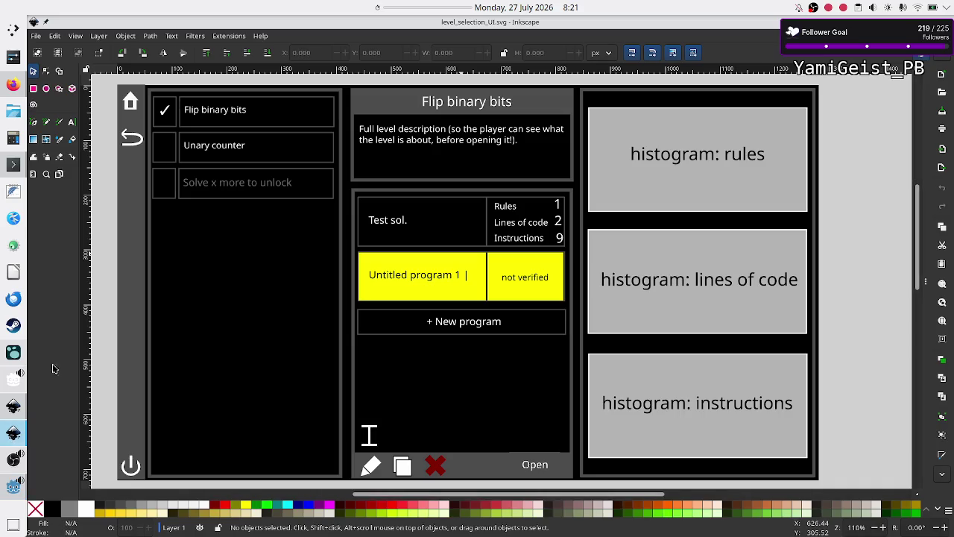
left_click(36, 37)
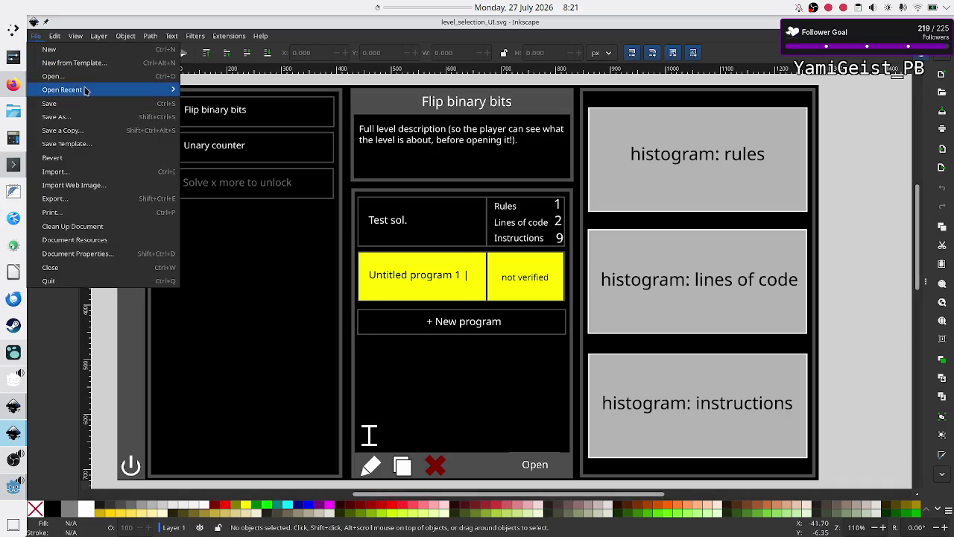
mouse_move(105, 91)
left_click(109, 77)
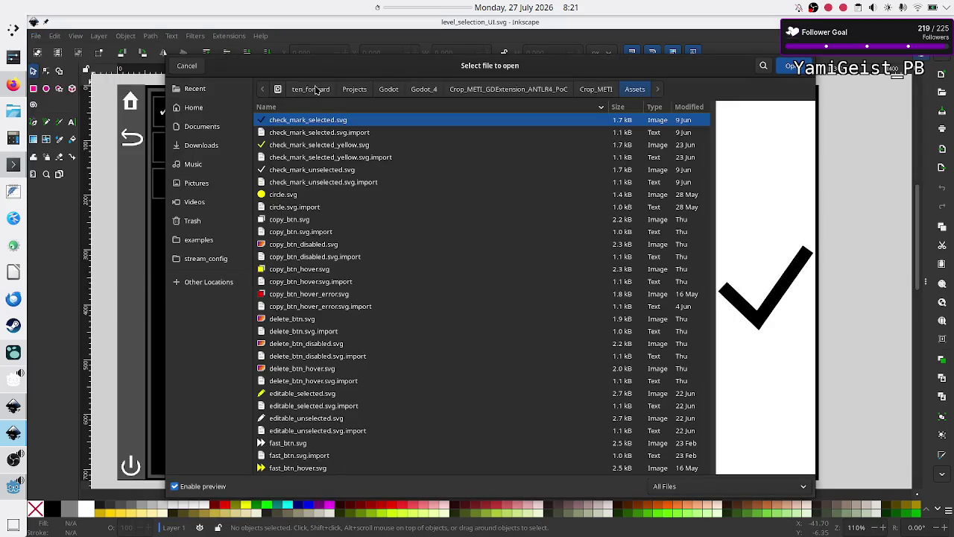
Step: Find scroll_down_btn.svg in the Assets folder and open it
left_click(762, 65)
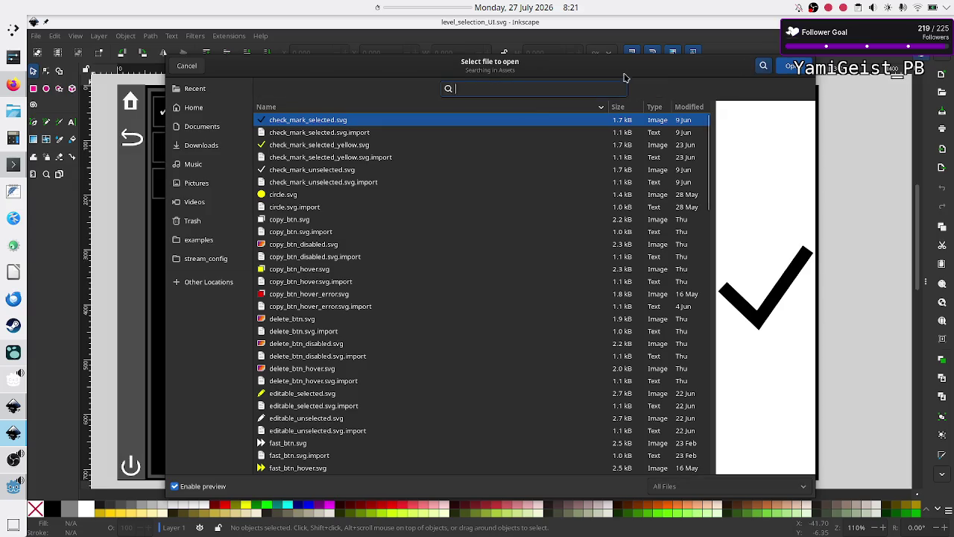
type("dec")
key("BackSpace")
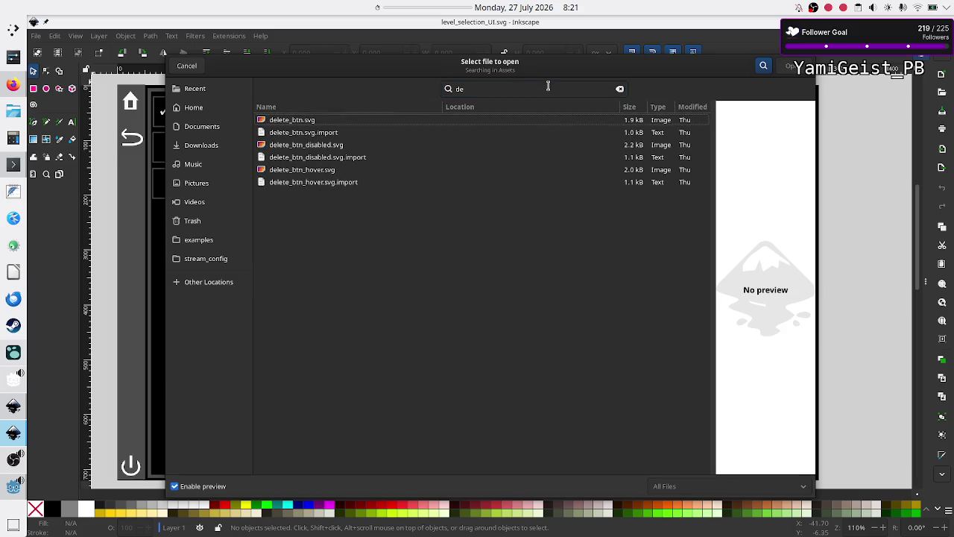
key("BackSpace")
key("BackSpace")
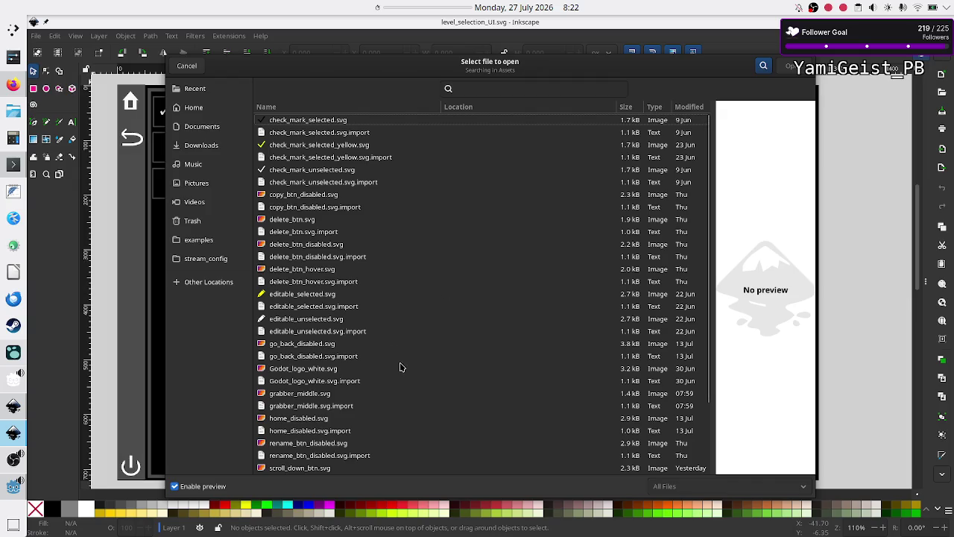
scroll(400, 363, "down", 3)
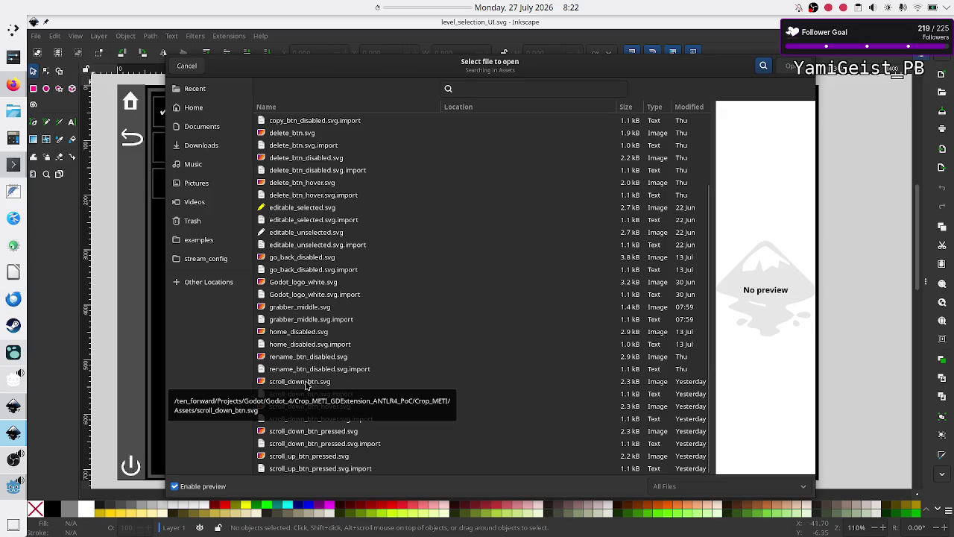
left_click(308, 380)
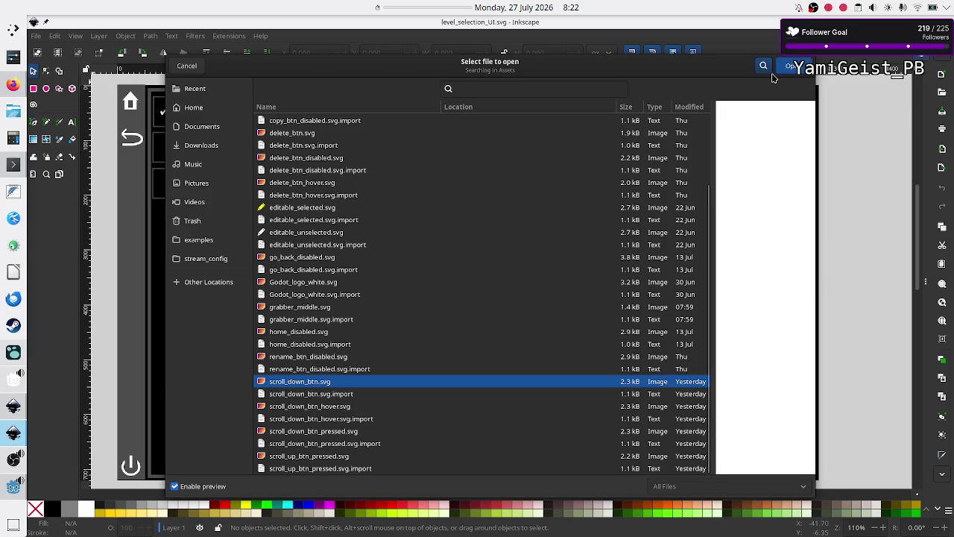
left_click(794, 66)
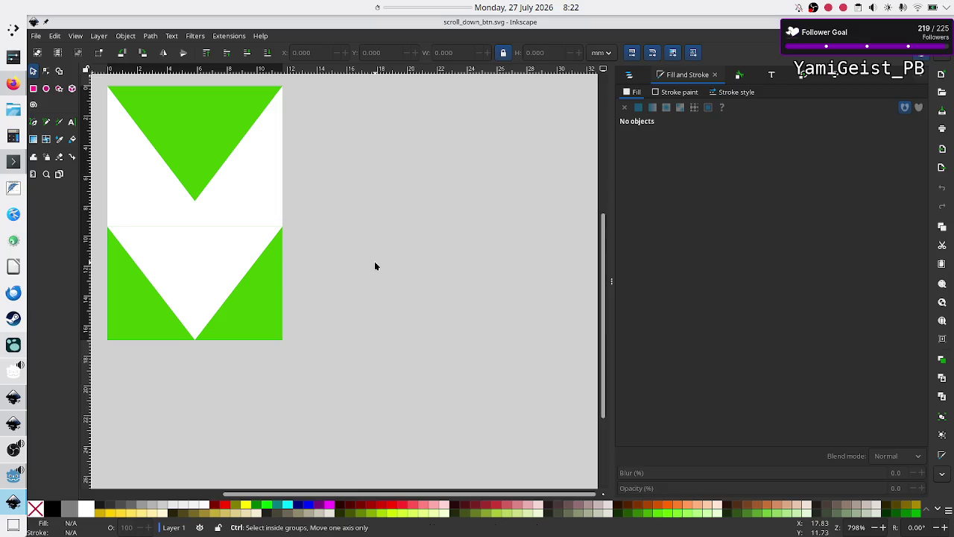
Step: Pan the down-arrow canvas, flip between the open Inkscape documents, then bring Godot forward
scroll(375, 267, "left", 5)
scroll(375, 262, "up", 1)
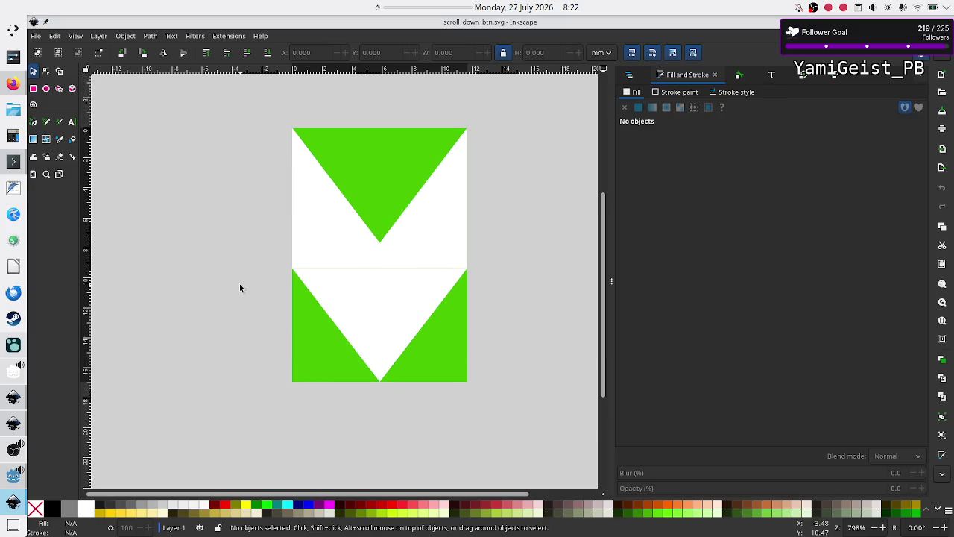
key("ctrl+Tab")
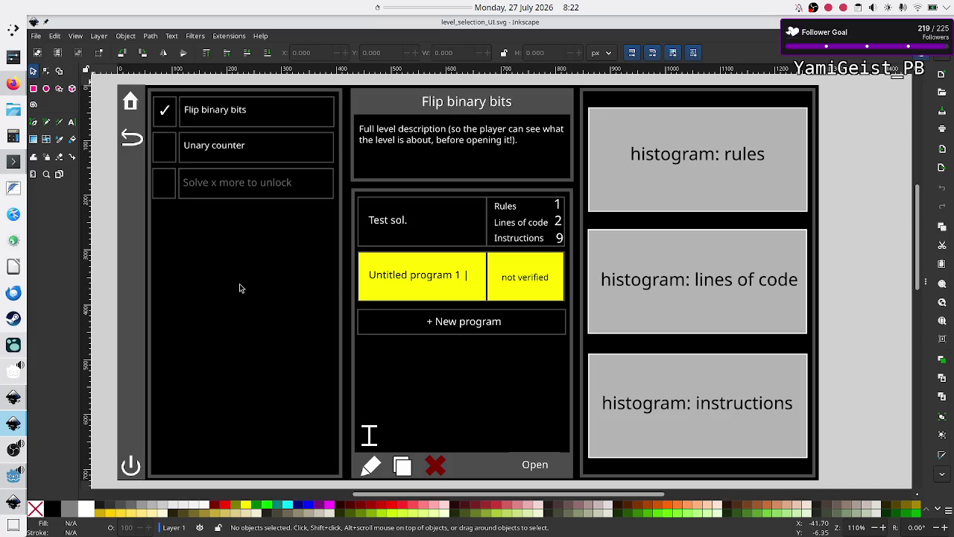
key("ctrl+Tab")
left_click(13, 483)
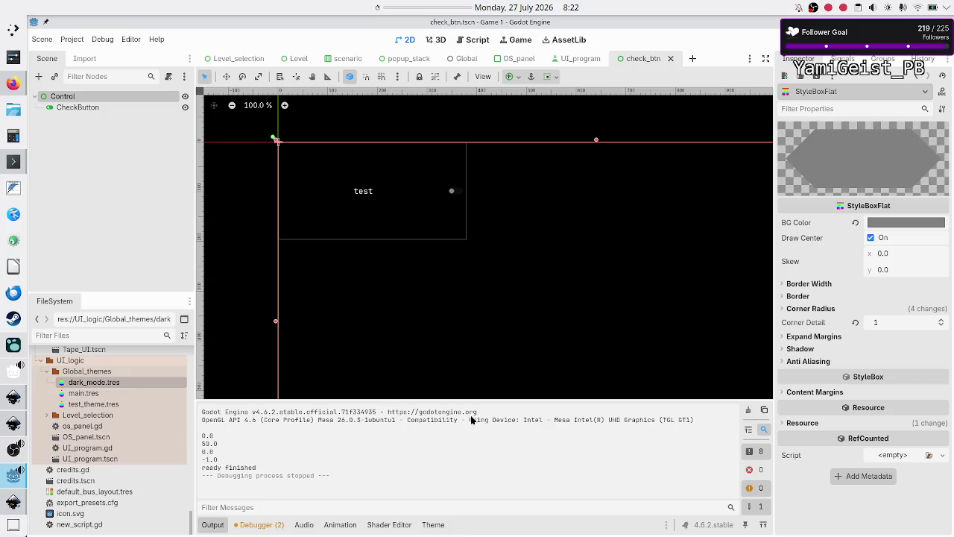
Step: Copy the StyleBoxFlat's grey 808080 background hex, then select the arrow group in Inkscape
left_click(901, 226)
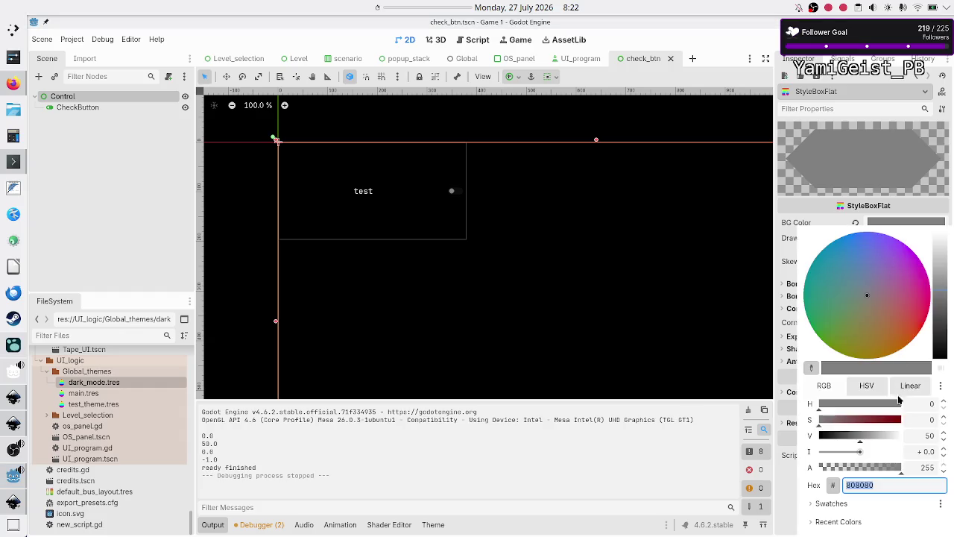
key("Return")
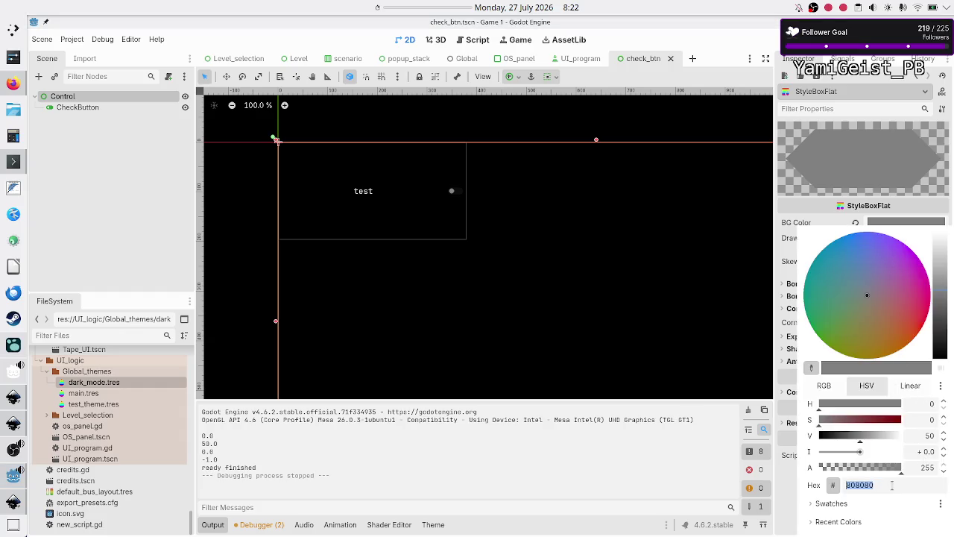
key("Escape")
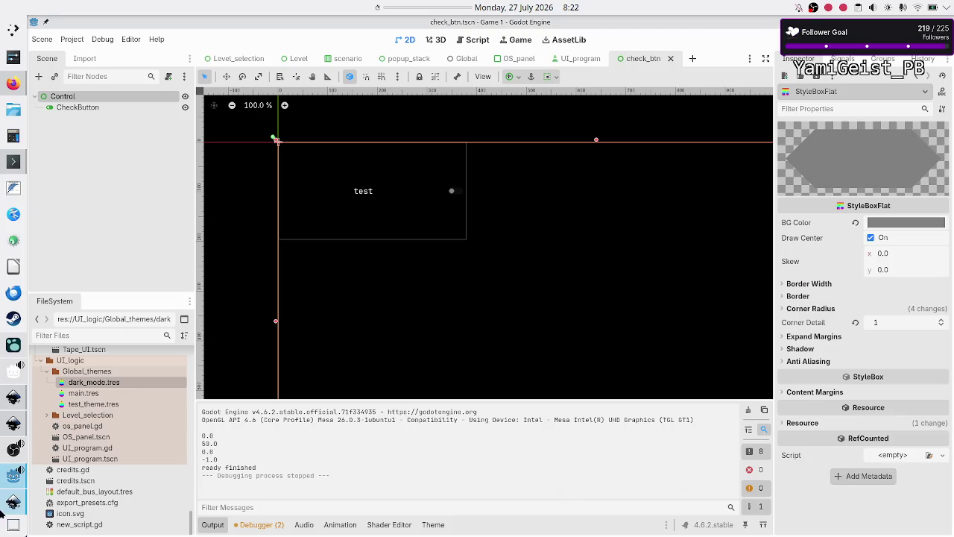
left_click(10, 503)
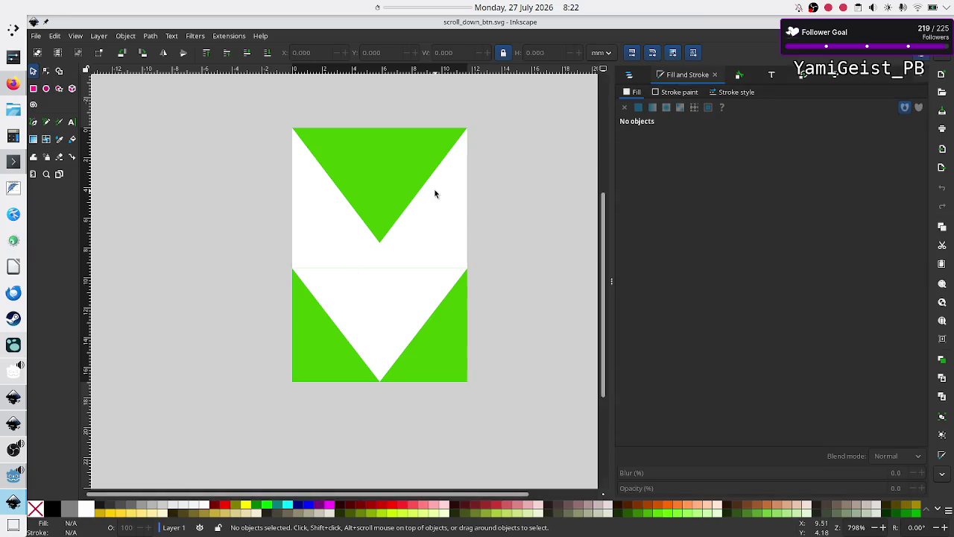
left_click(398, 251)
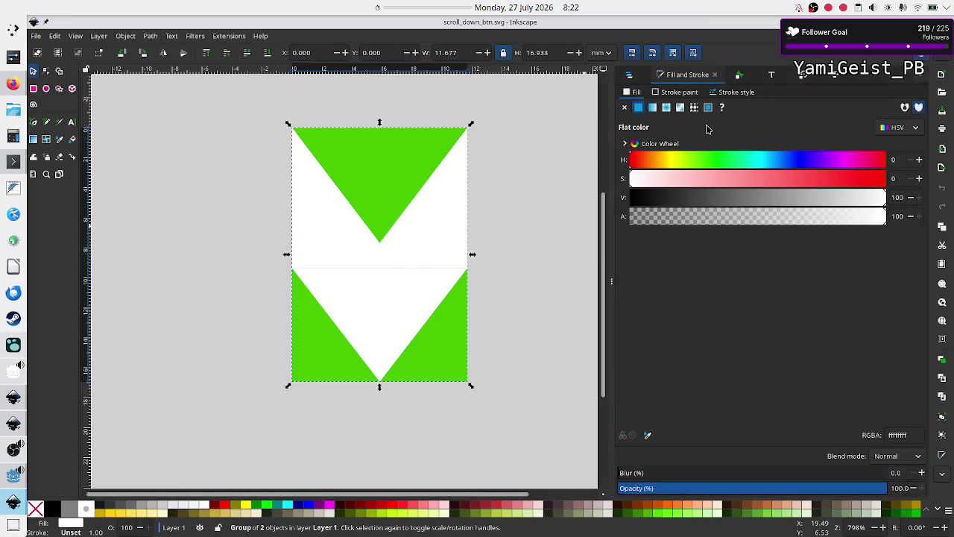
Step: Fill the chevron group with grey 808080ff, save scroll_down_btn.svg, and open the File menu
double_click(902, 434)
type("808080ff")
key("Return")
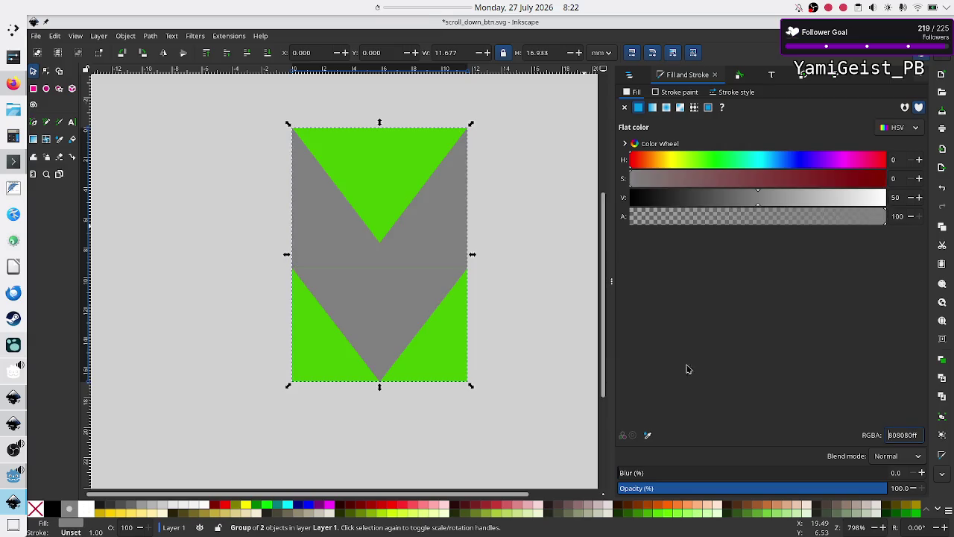
left_click(530, 299)
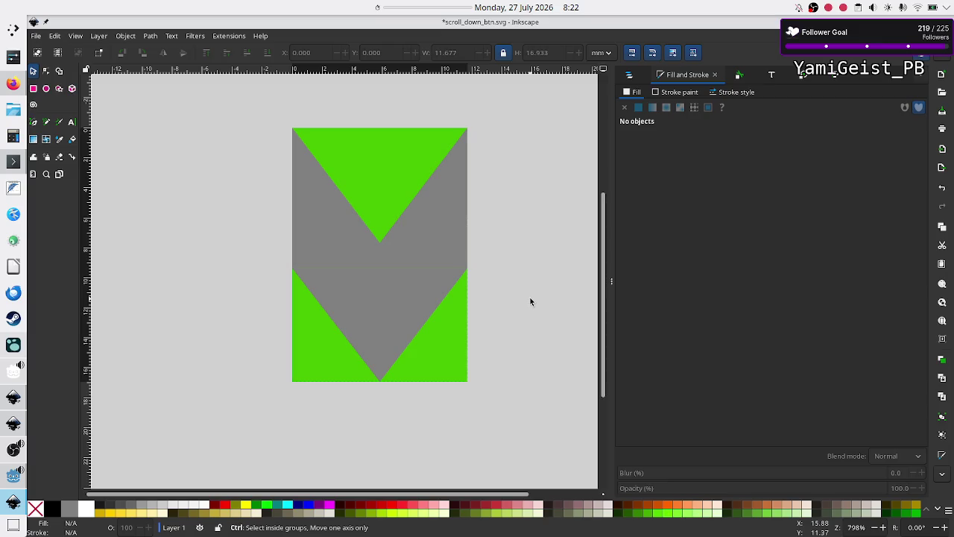
key("ctrl+s")
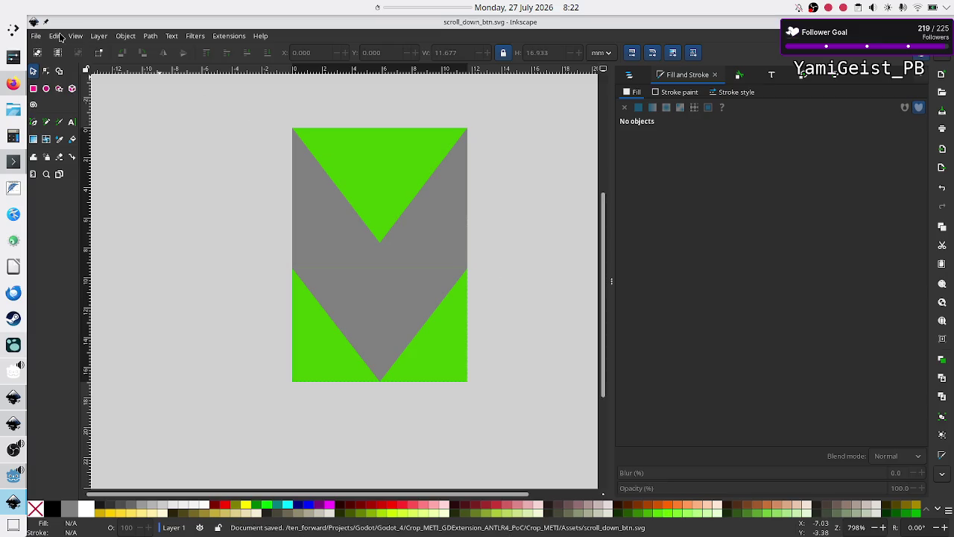
left_click(39, 37)
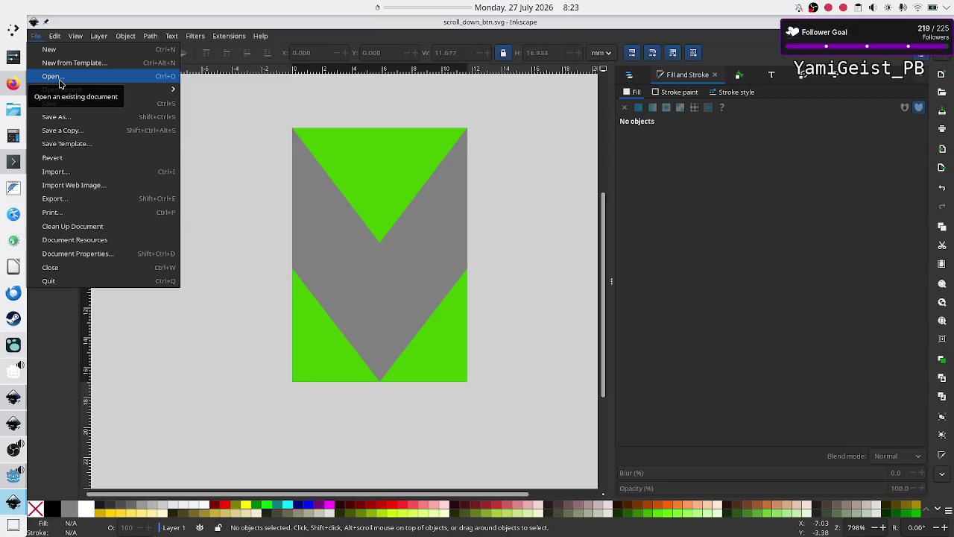
Step: Search the Assets folder for 'scroll_up' and open scroll_up_btn.svg
left_click(58, 79)
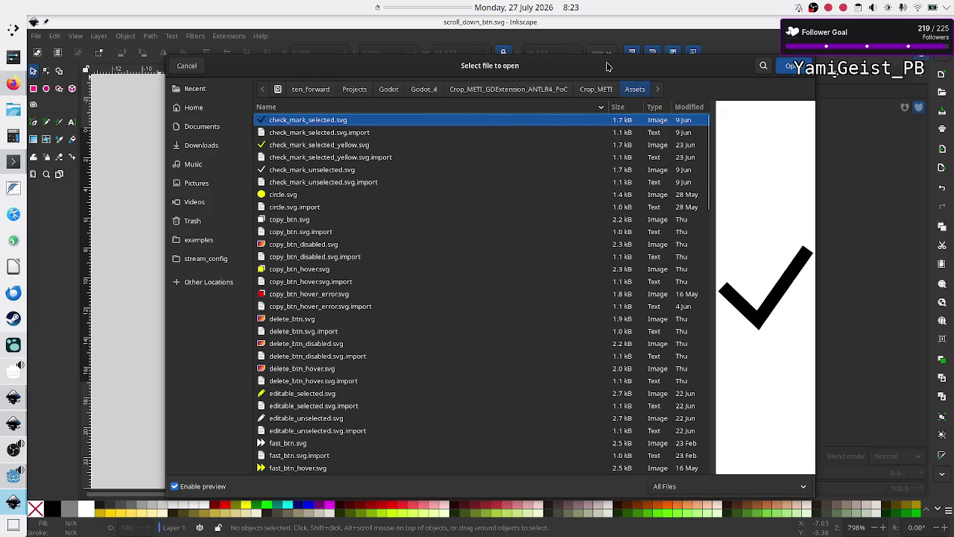
left_click(764, 67)
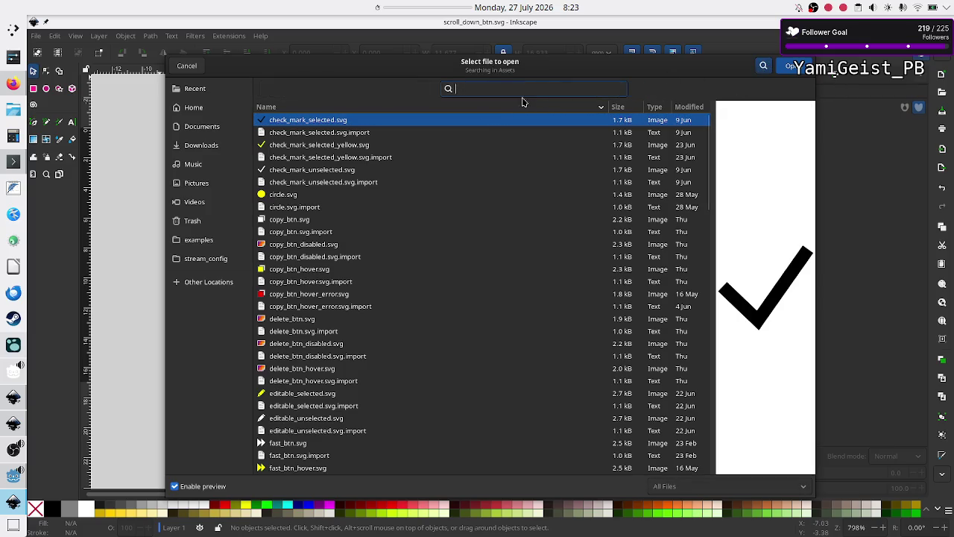
type("scro")
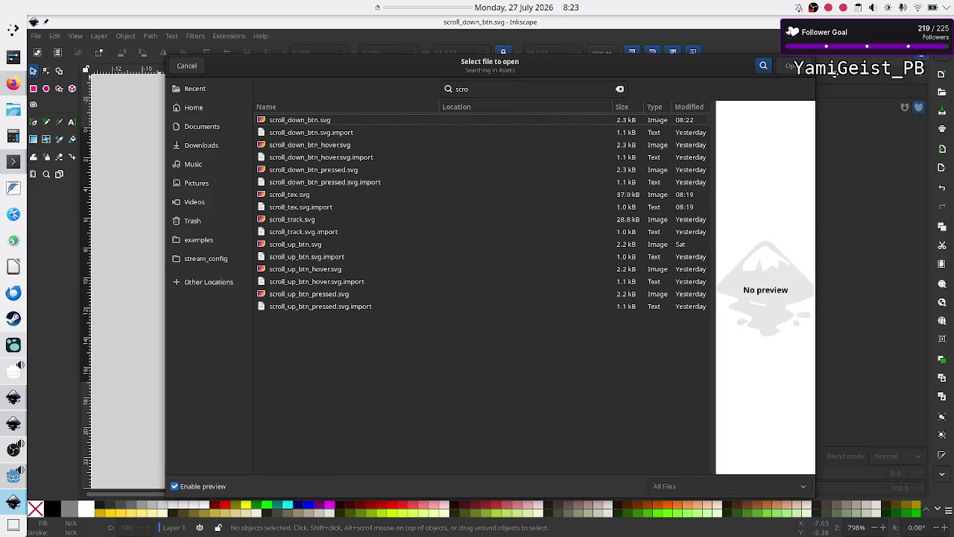
type("ll_up")
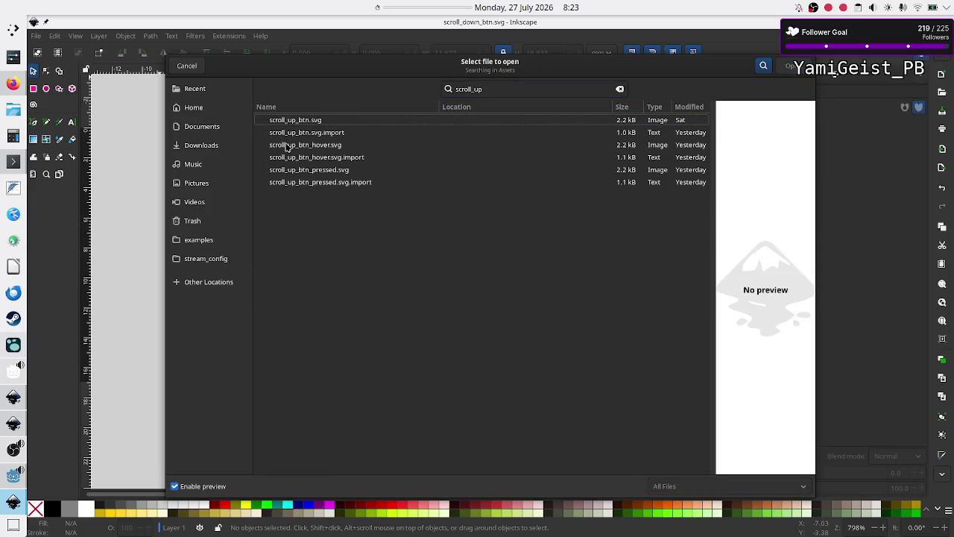
left_click(335, 119)
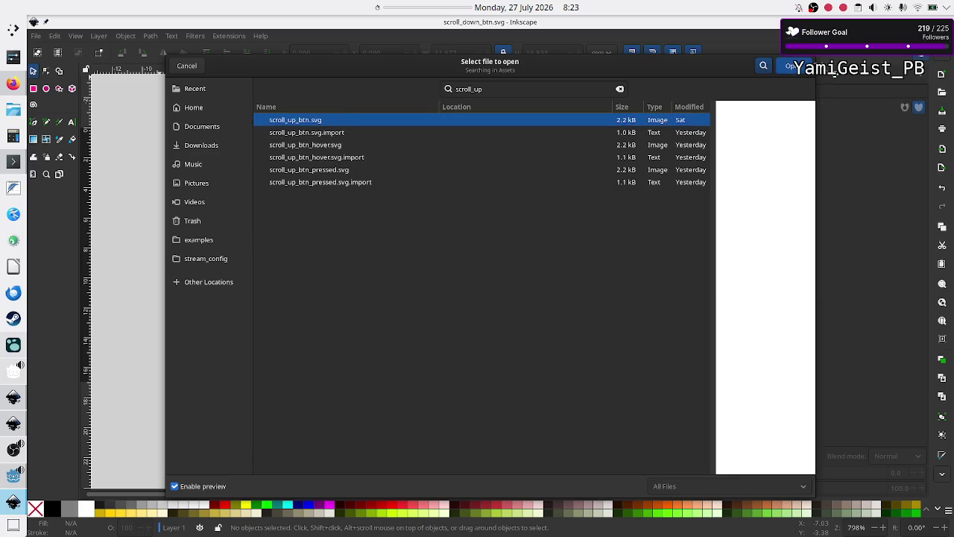
left_click(795, 66)
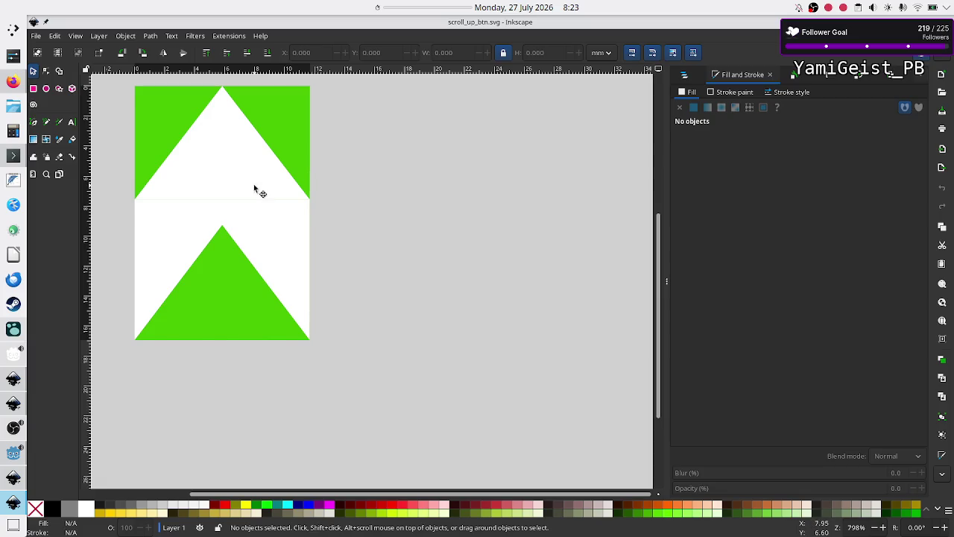
Step: Select the chevron drawing and inspect its fill and stroke settings
left_click(257, 189)
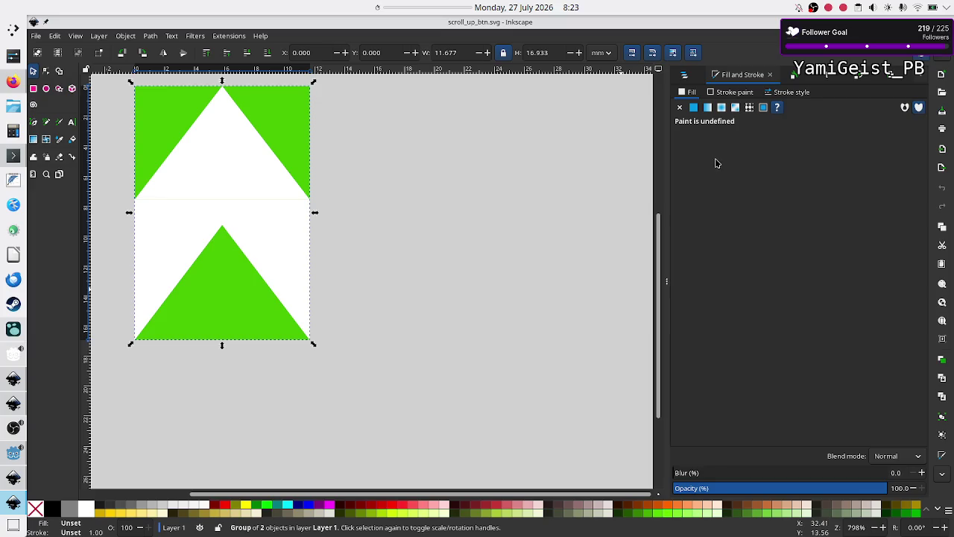
left_click(735, 94)
left_click(690, 95)
left_click(263, 198)
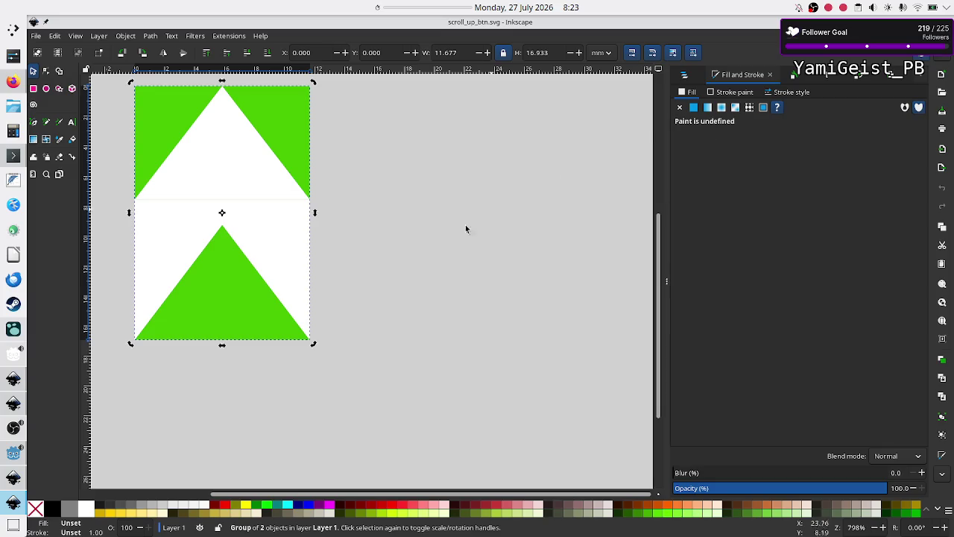
left_click(430, 249)
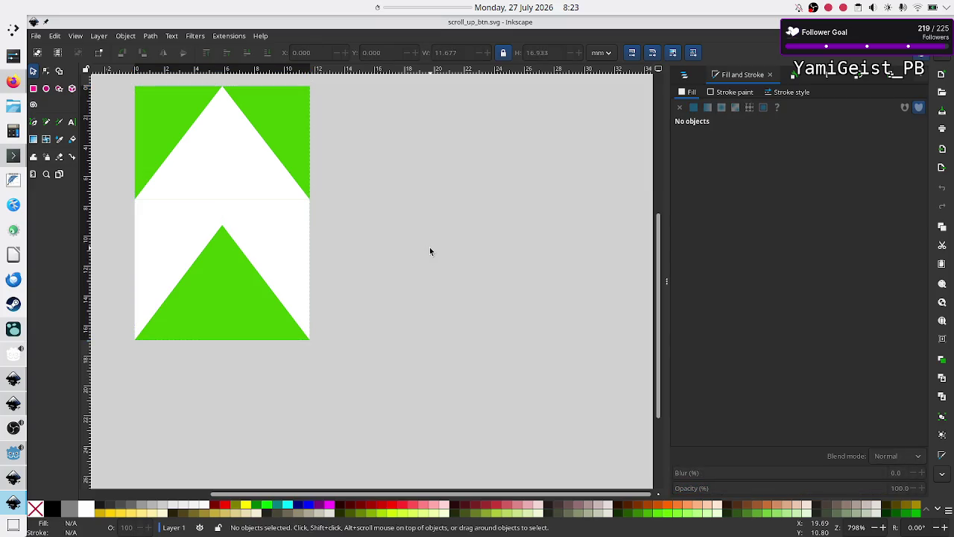
Step: Ungroup the chevron, fill its shapes grey 808080, and save scroll_up_btn.svg
left_click(277, 247)
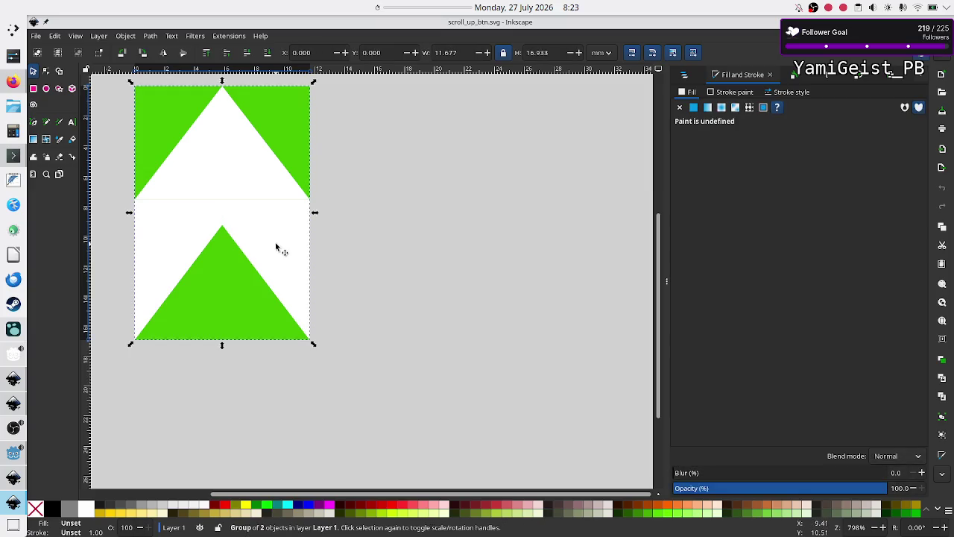
key("ctrl+shift+g")
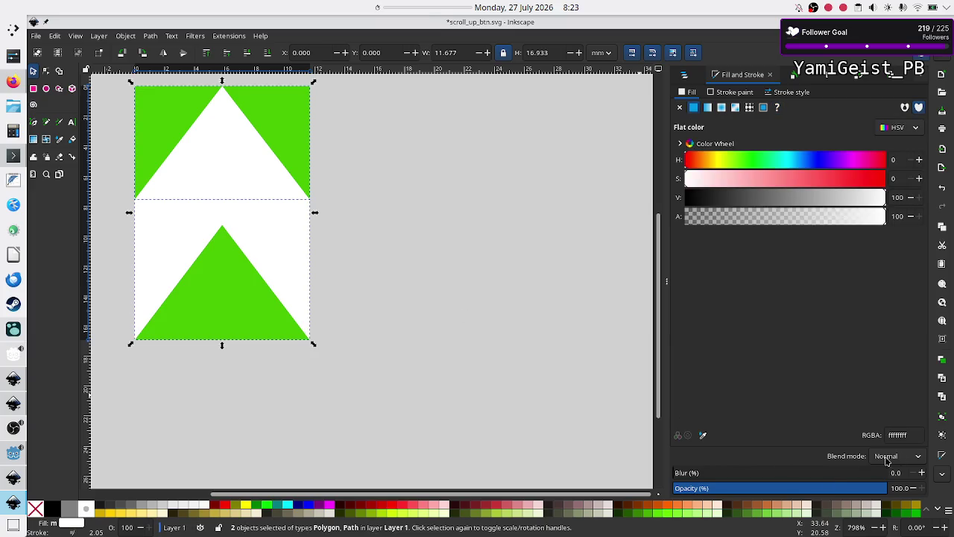
double_click(902, 435)
type("808080")
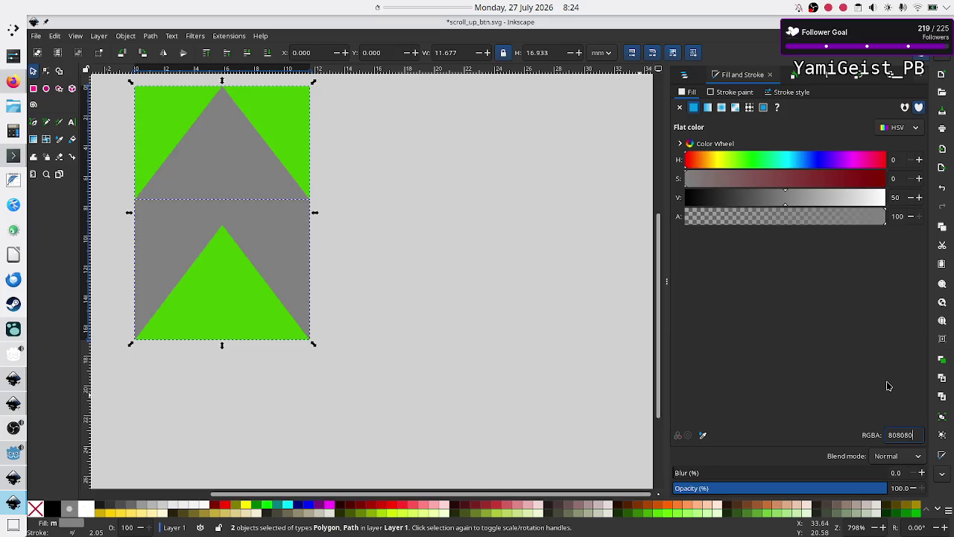
left_click(491, 267)
key("ctrl+s")
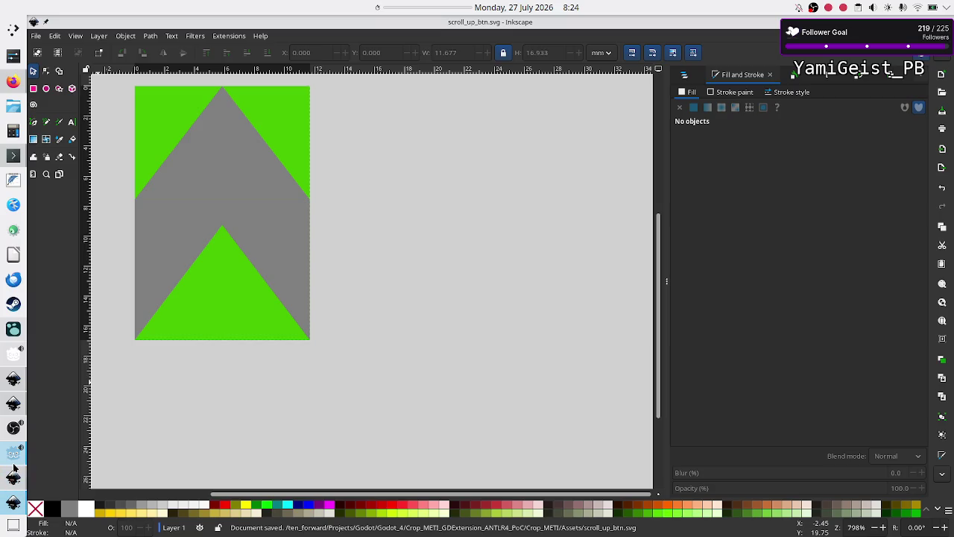
mouse_move(12, 464)
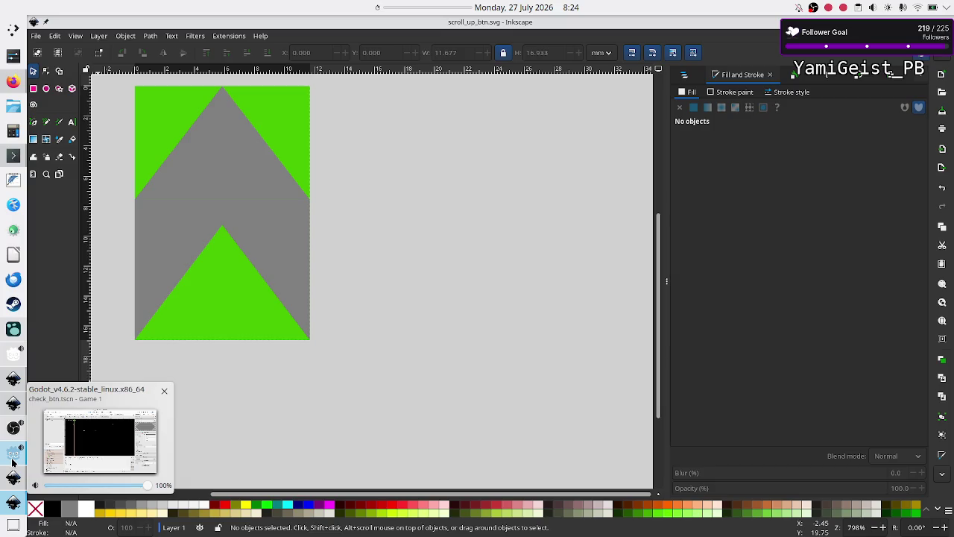
Step: Open dark_mode.tres in Godot's Theme editor and read the grabber_highlight background colour acacac
left_click(12, 462)
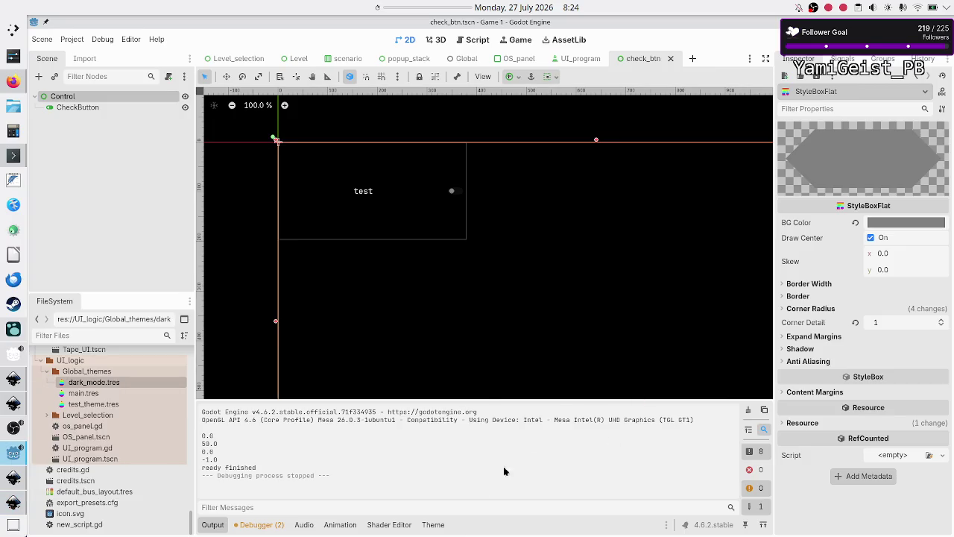
left_click(433, 525)
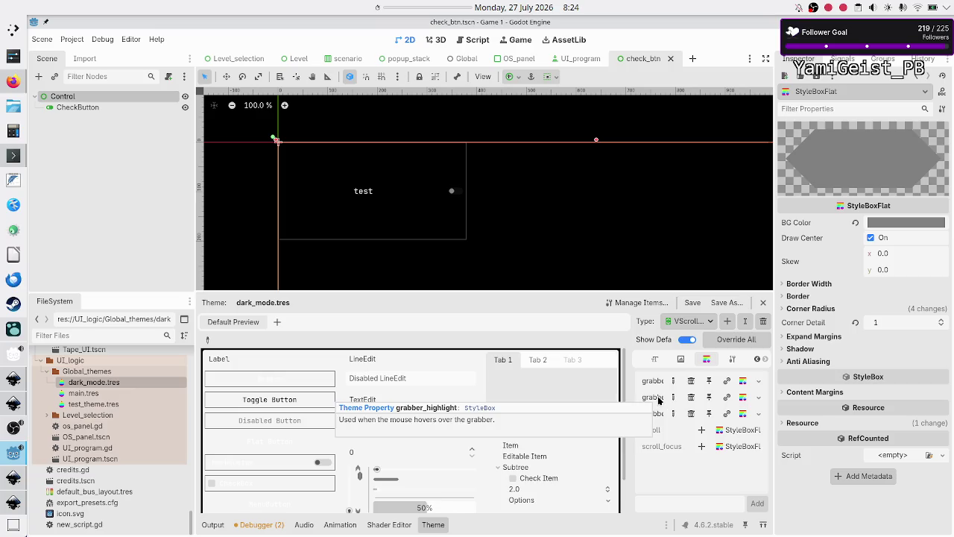
left_click(743, 398)
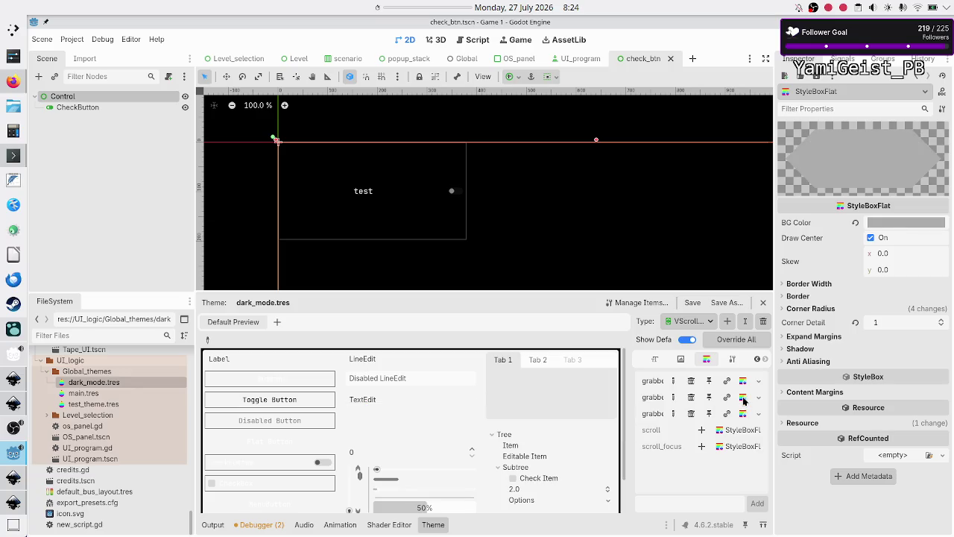
left_click(895, 223)
left_click(887, 484)
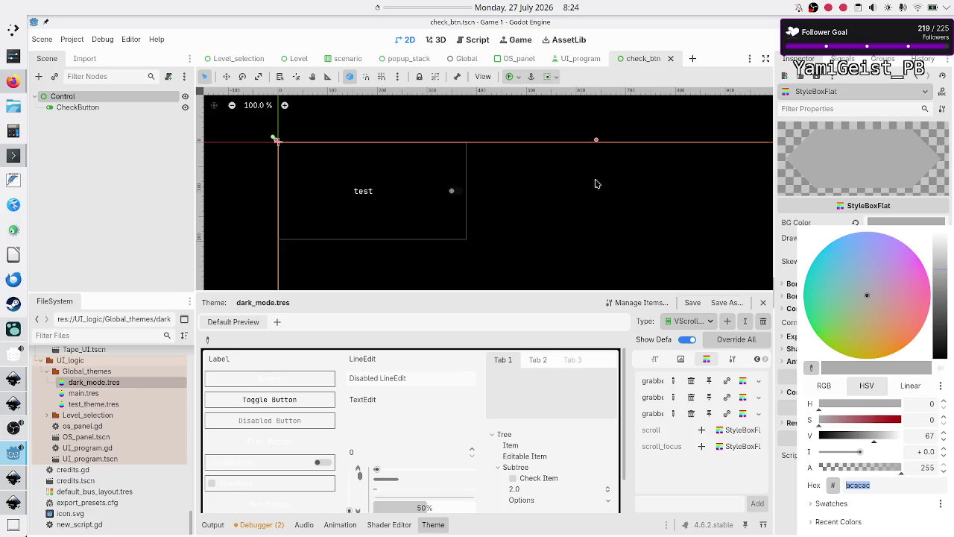
left_click(378, 236)
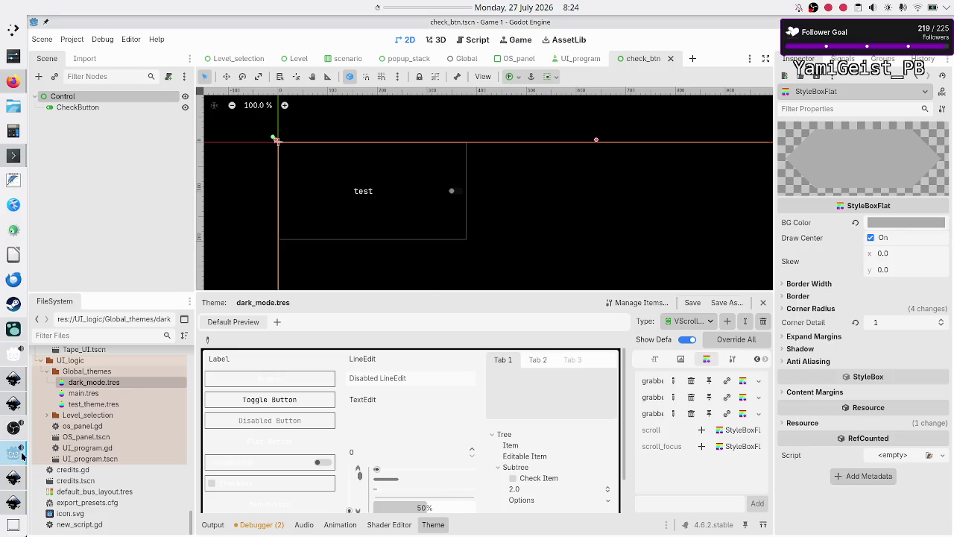
Step: Return to Inkscape and bring up its file-open dialog
mouse_move(13, 502)
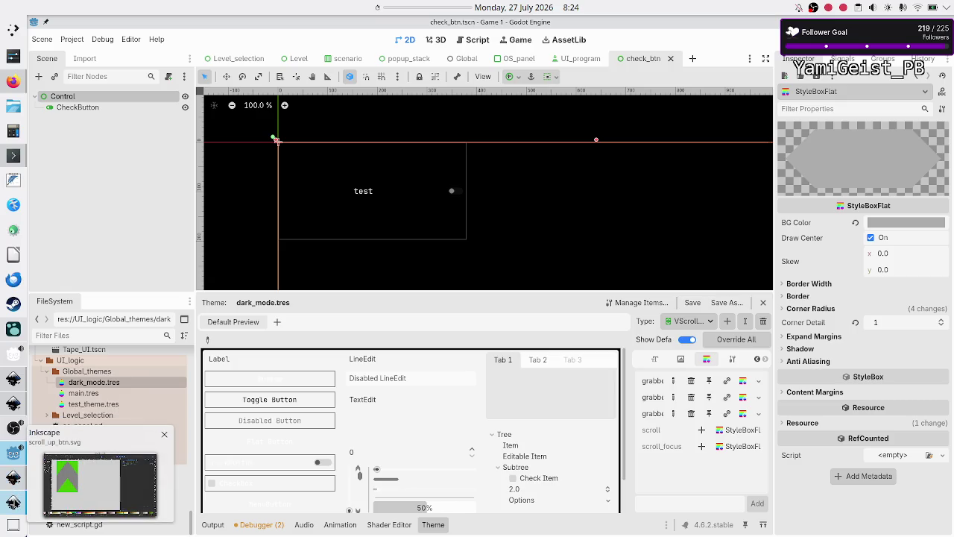
left_click(13, 502)
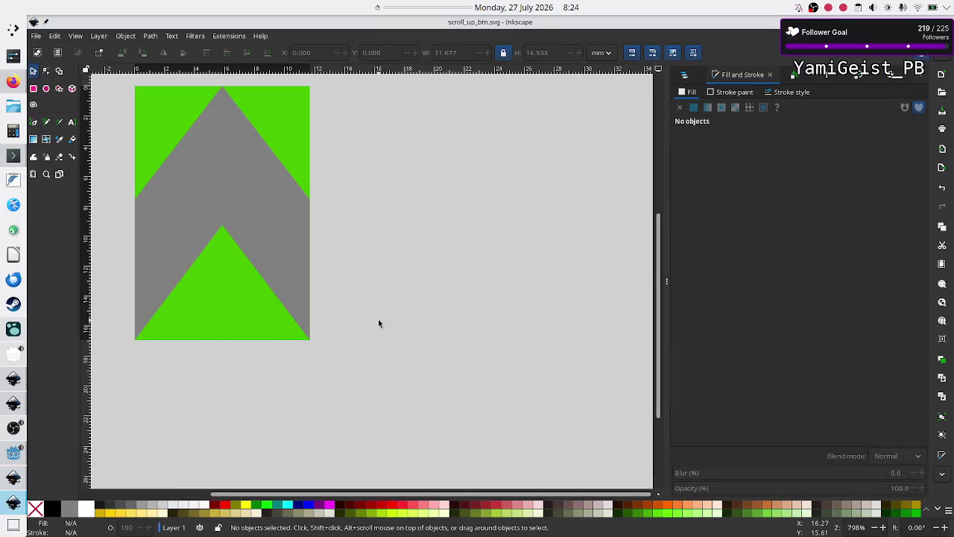
key("alt+Tab")
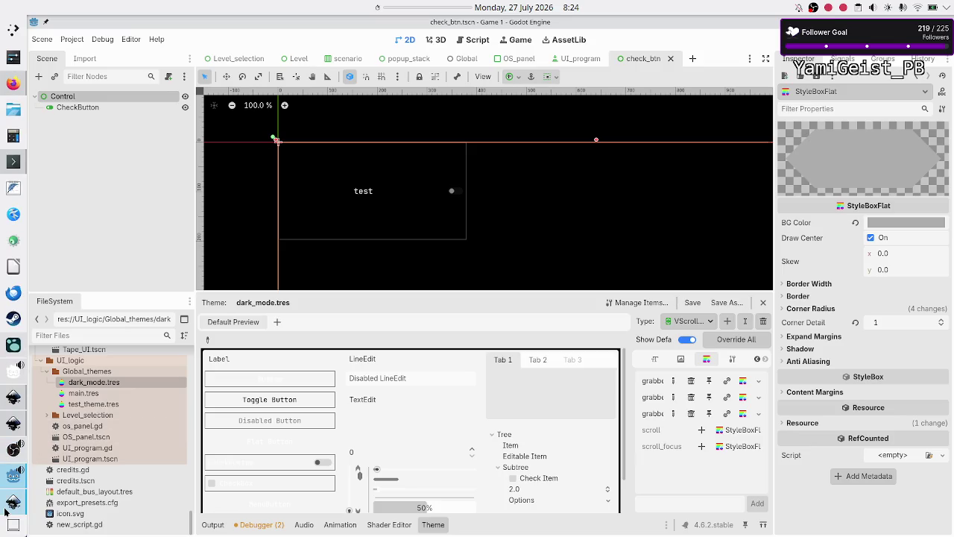
left_click(8, 507)
left_click(6, 509)
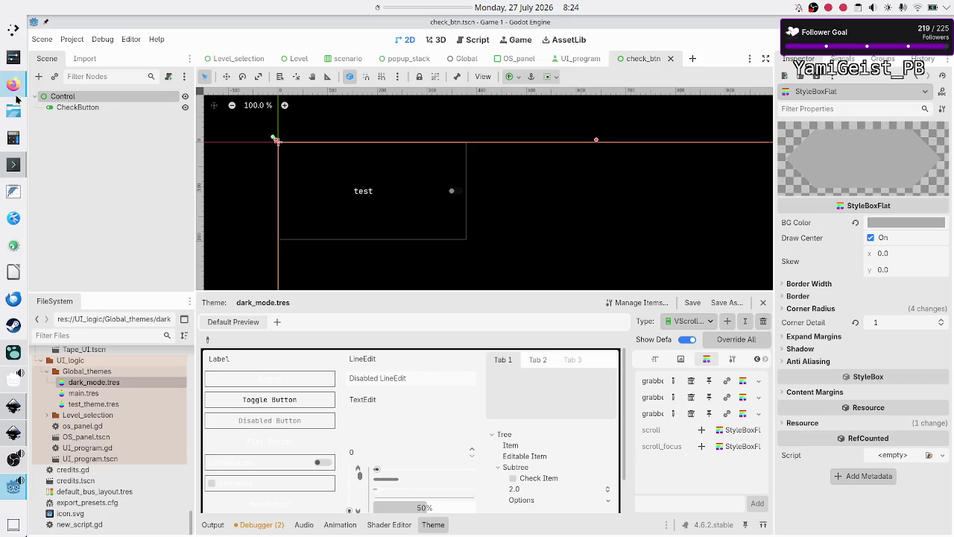
left_click(12, 436)
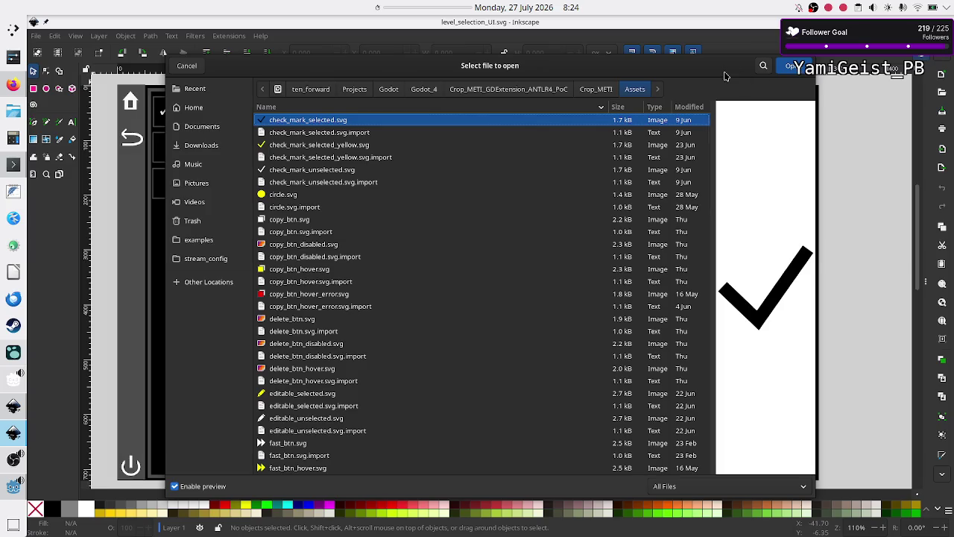
Step: Search the Assets folder for 'scroll_up_btn_h' and open scroll_up_btn_hover.svg
left_click(761, 67)
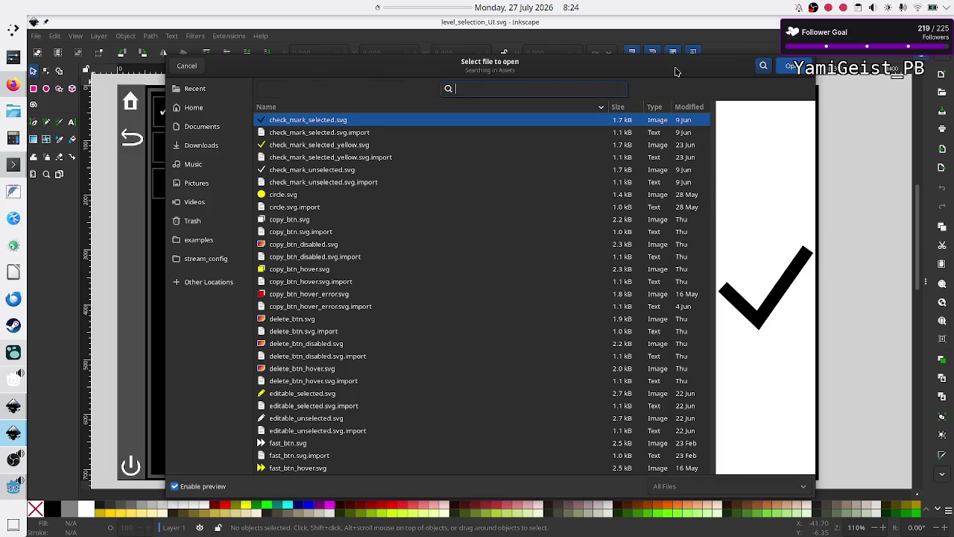
type("sc")
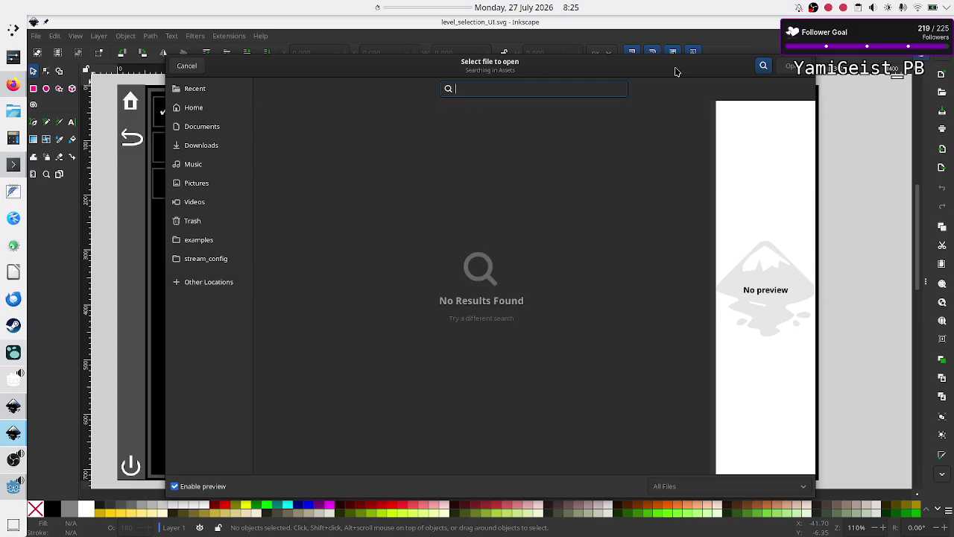
type("roll_down_")
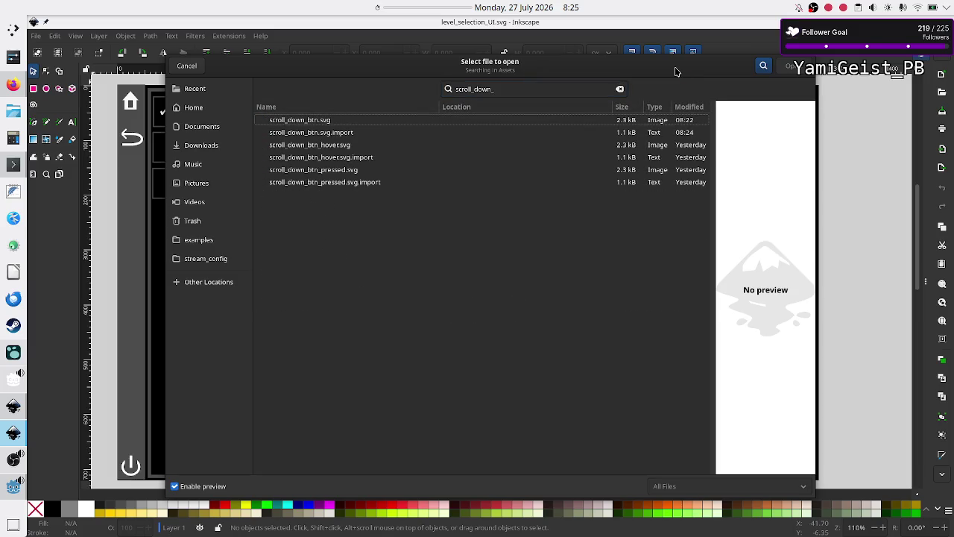
key("BackSpace")
key("BackSpace")
key("BackSpace")
key("BackSpace")
key("BackSpace")
type("up")
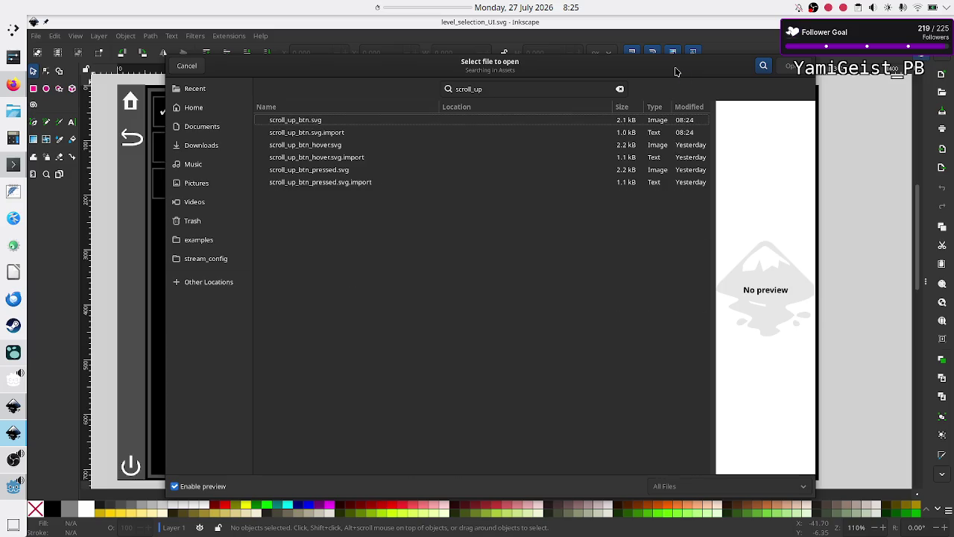
type("level")
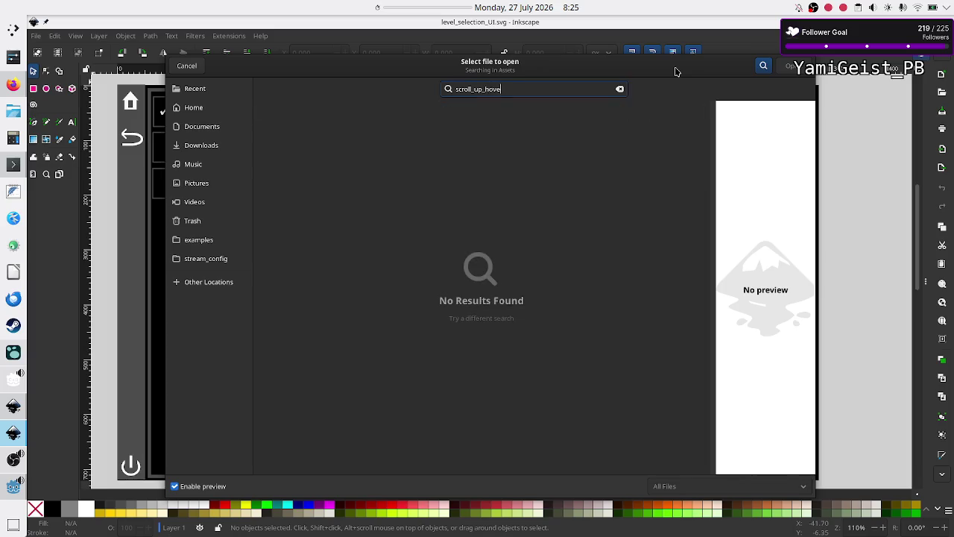
key("BackSpace")
key("BackSpace")
key("BackSpace")
key("BackSpace")
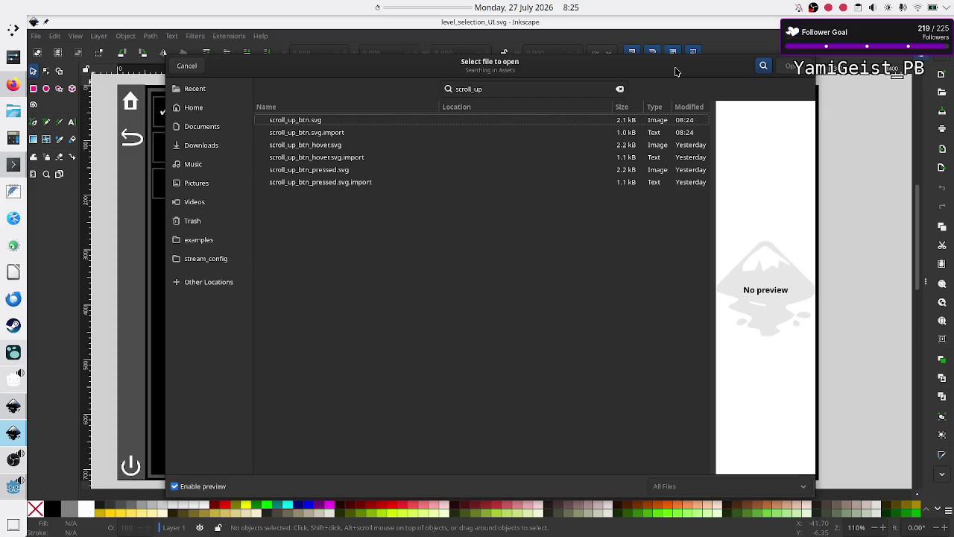
type("_t")
key("BackSpace")
type("btn_h")
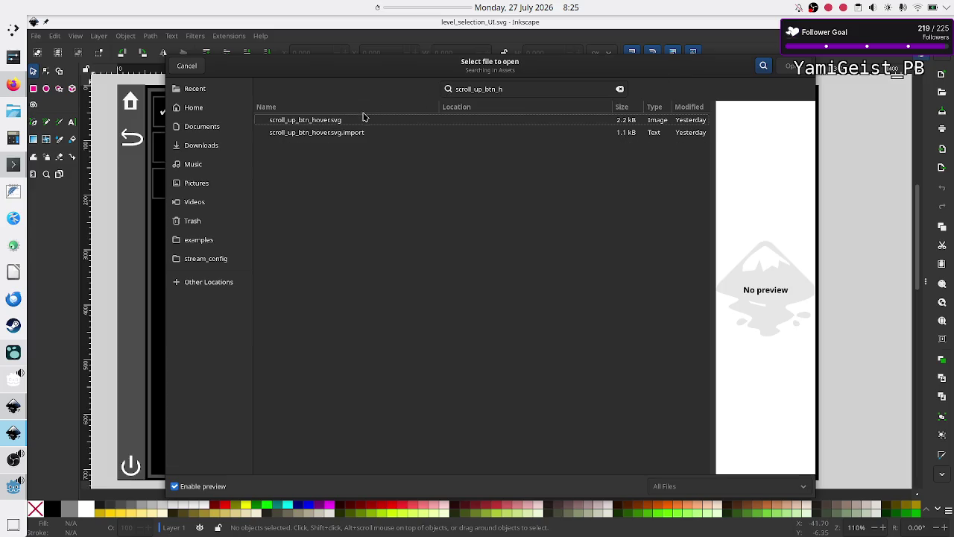
left_click(349, 124)
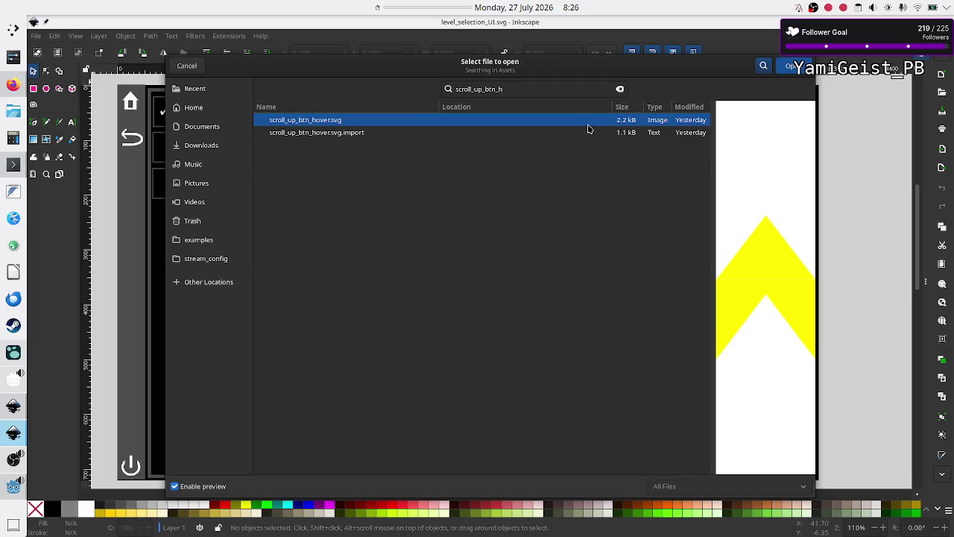
double_click(361, 120)
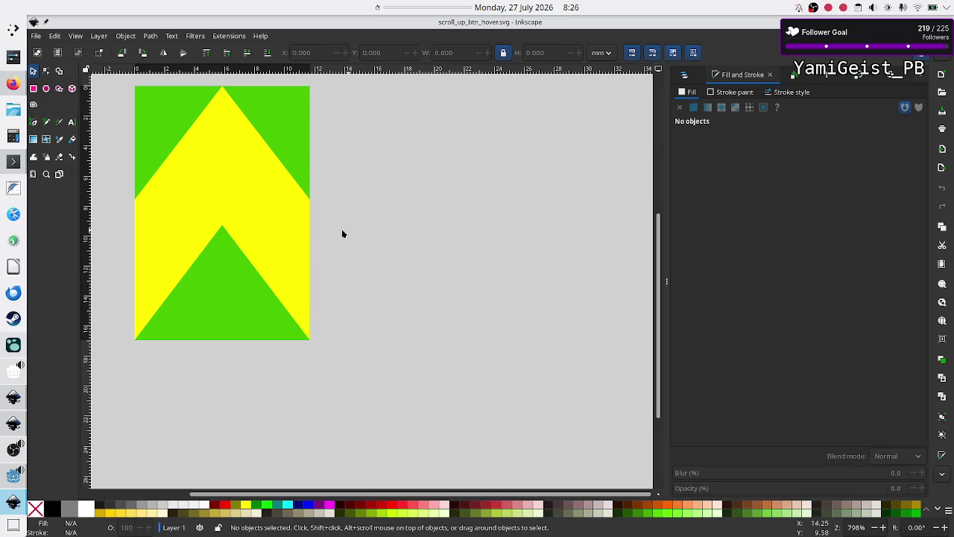
Step: Set the hover icon's arrow group fill to grey acacacff and save the file
left_click(222, 229)
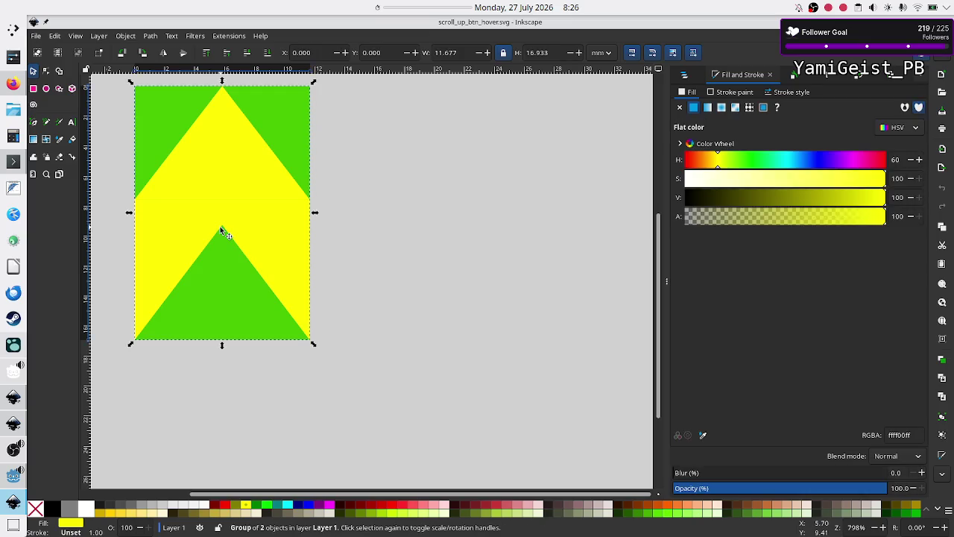
left_click(388, 210)
left_click(266, 193)
left_click(914, 436)
type("acacac")
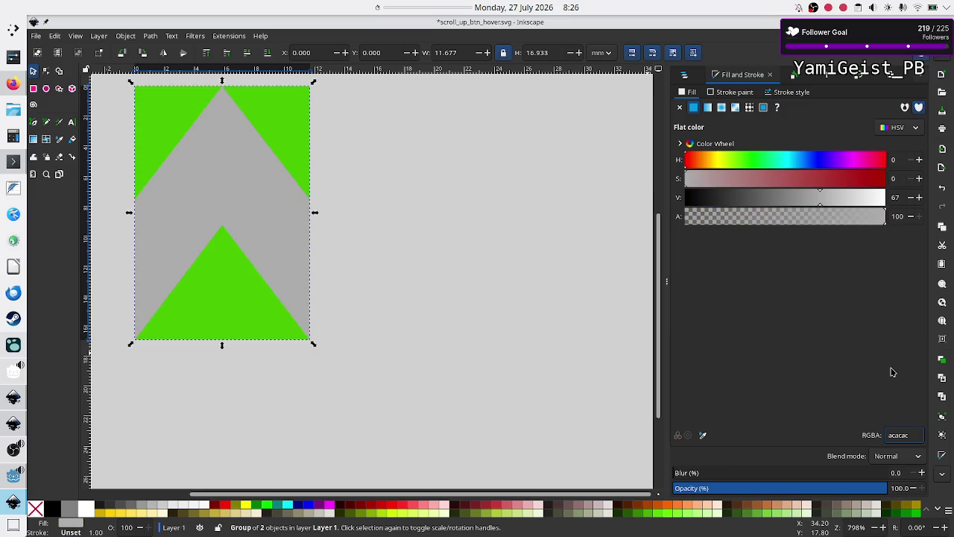
left_click(490, 332)
key("ctrl+s")
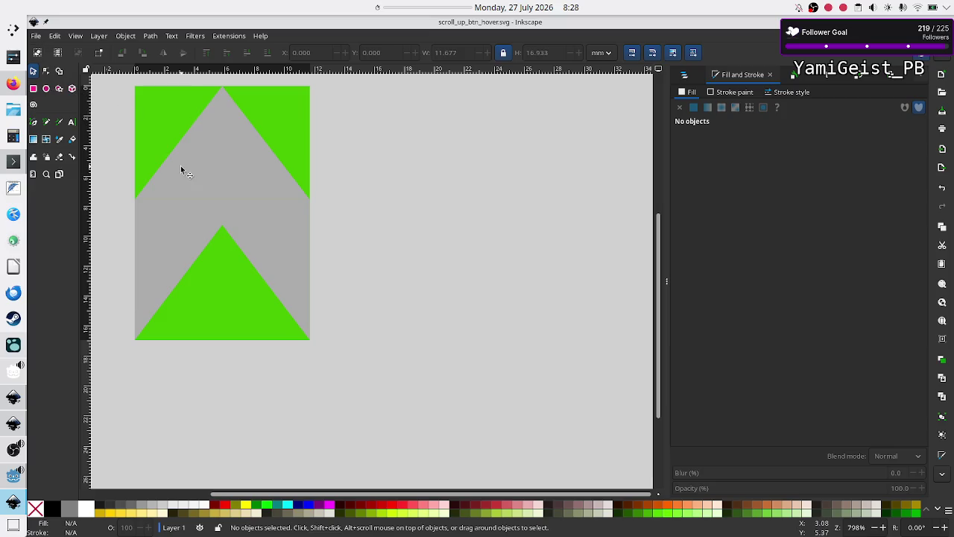
Step: From level_selection_UI.svg, search 'scroll_down_btn_h' and open scroll_down_btn_hover.svg
key("ctrl+Tab")
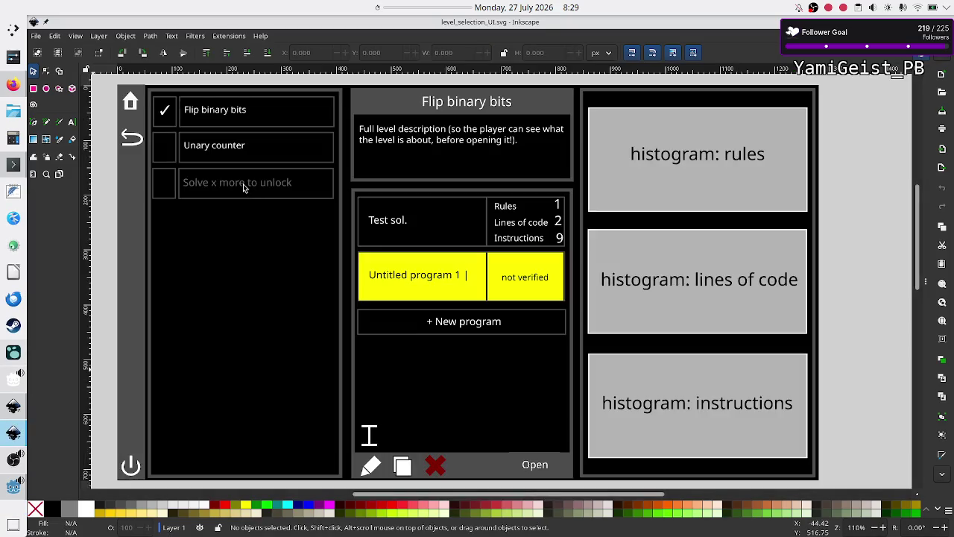
key("ctrl+o")
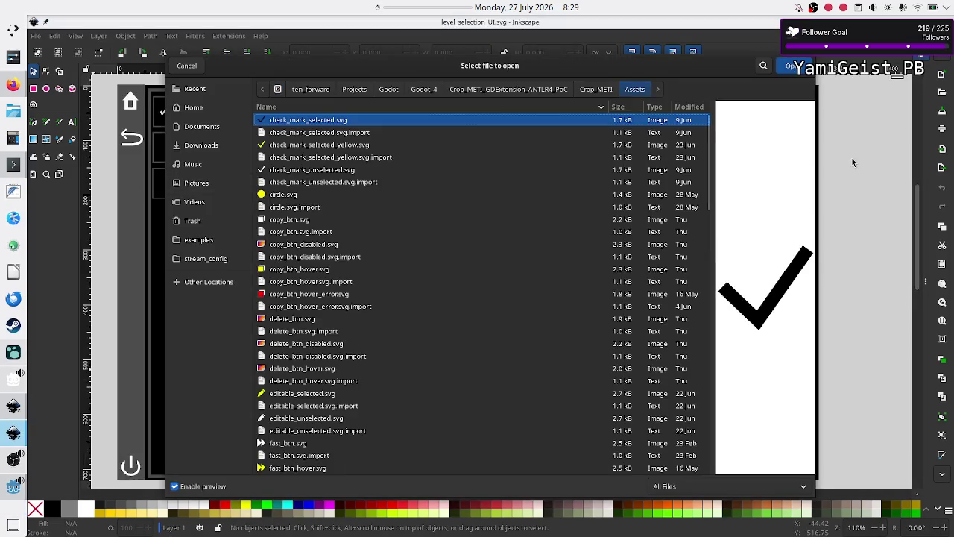
left_click(764, 67)
type("sc")
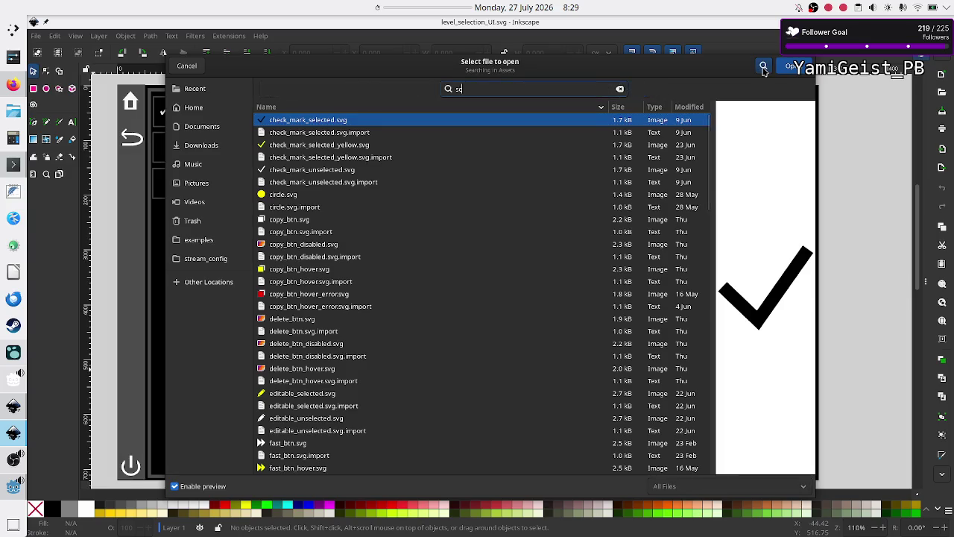
type("roll_down_")
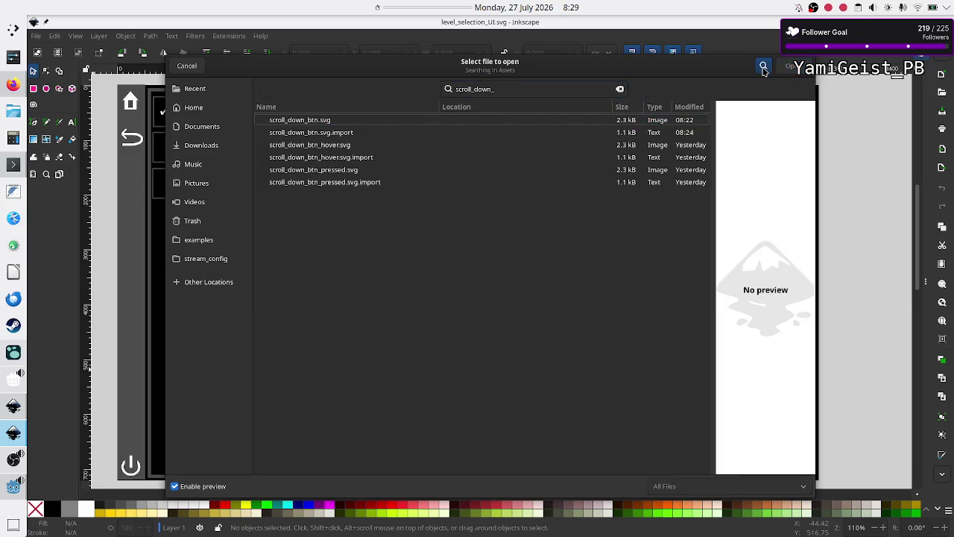
type("btn_h")
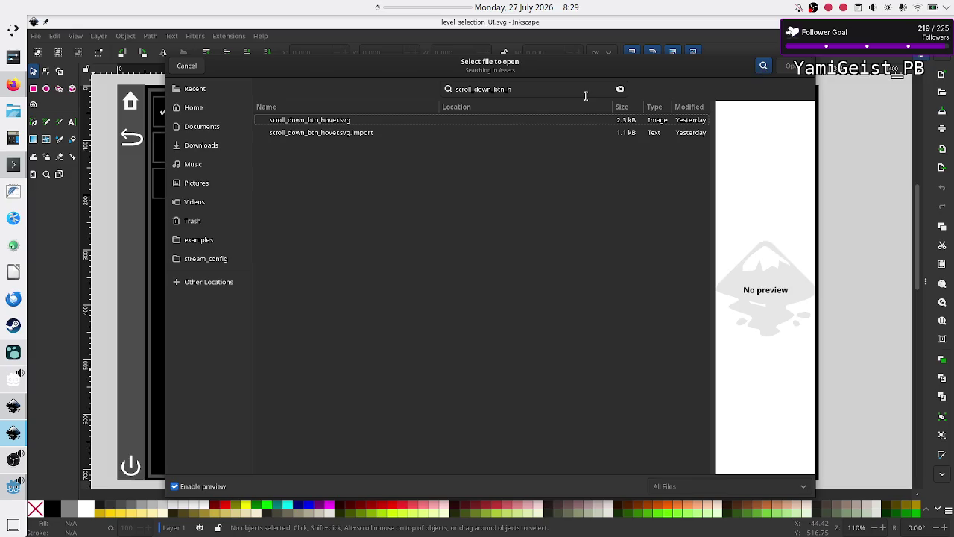
double_click(437, 120)
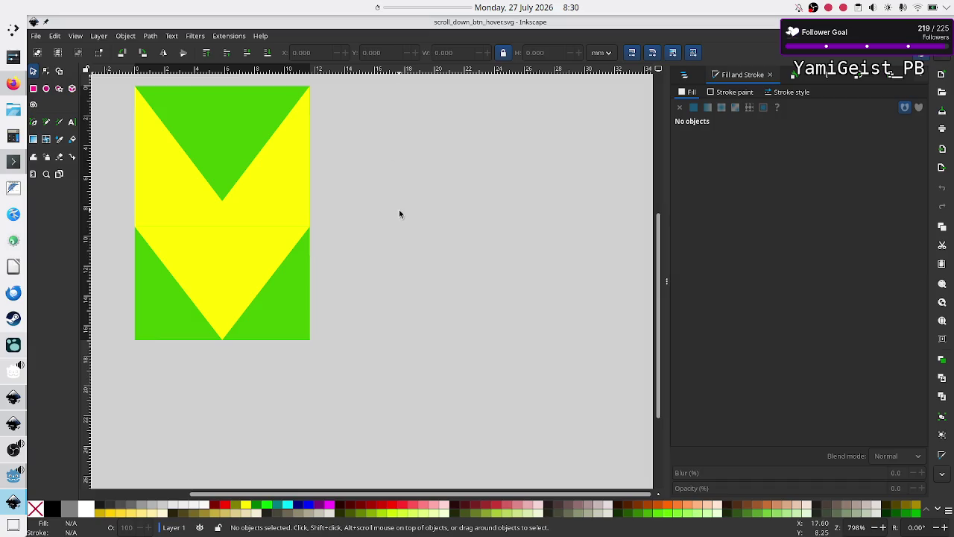
Step: Fill the down-arrow group with acacacff and save scroll_down_btn_hover.svg
left_click(273, 195)
double_click(900, 435)
type("acacacff")
key("Return")
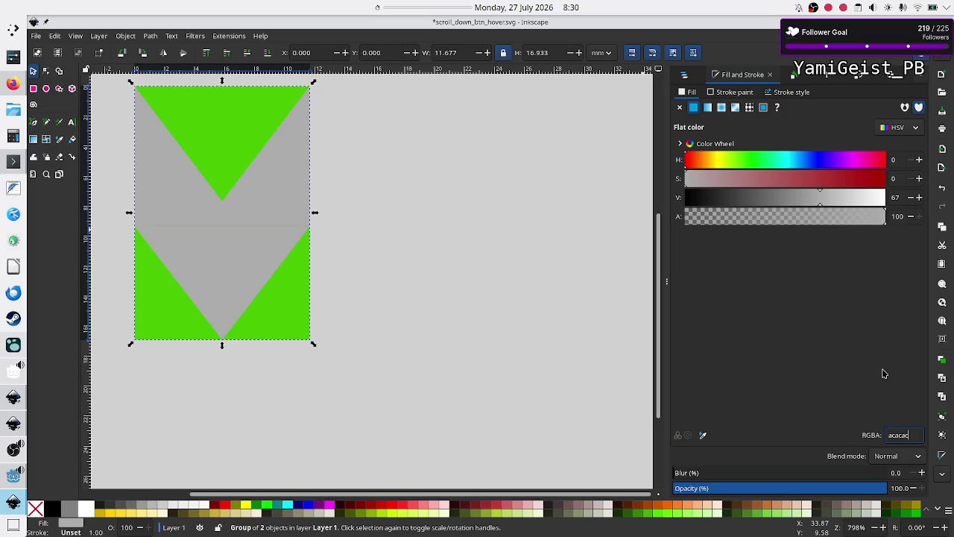
left_click(510, 299)
key("ctrl+s")
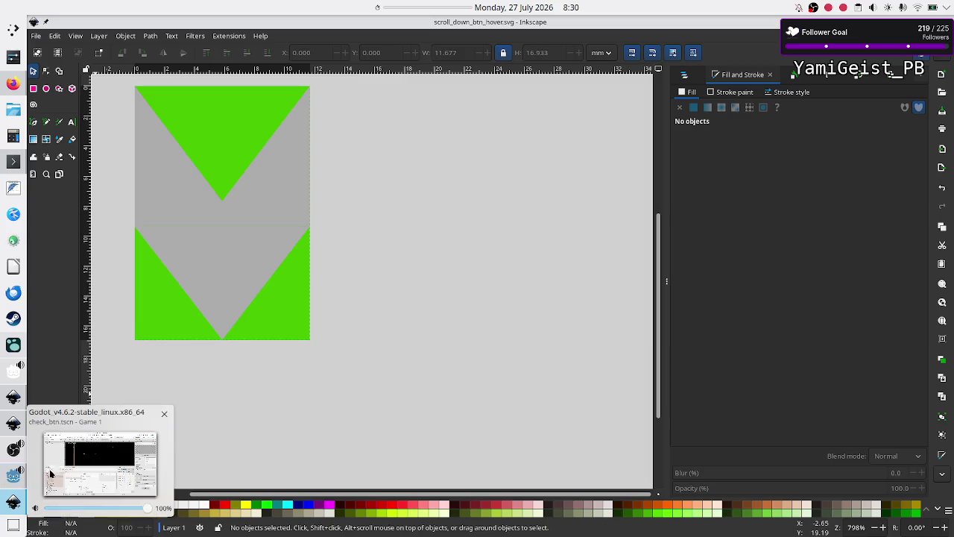
Step: In Godot's Theme editor, view the grabber styleboxes and read the BG Color hex
left_click(7, 481)
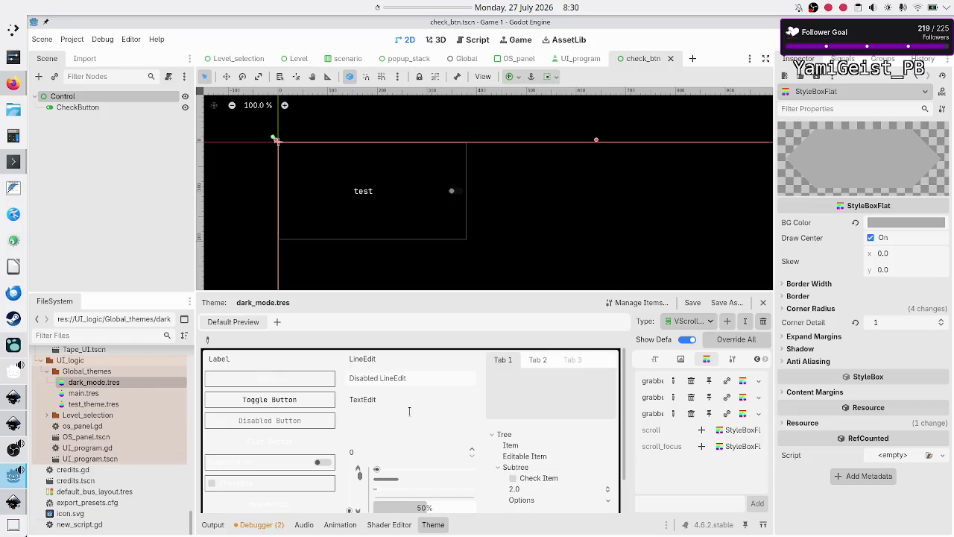
left_click(743, 381)
left_click(744, 415)
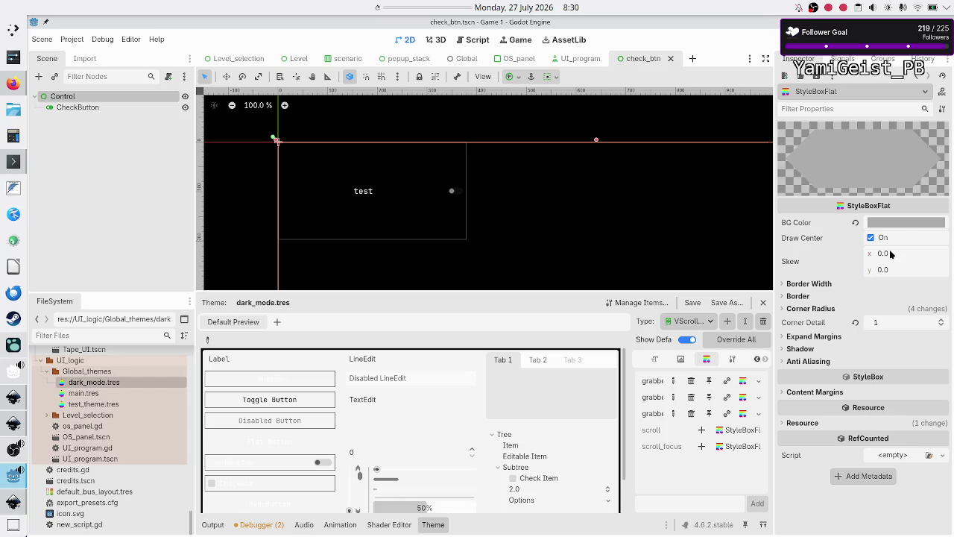
left_click(901, 225)
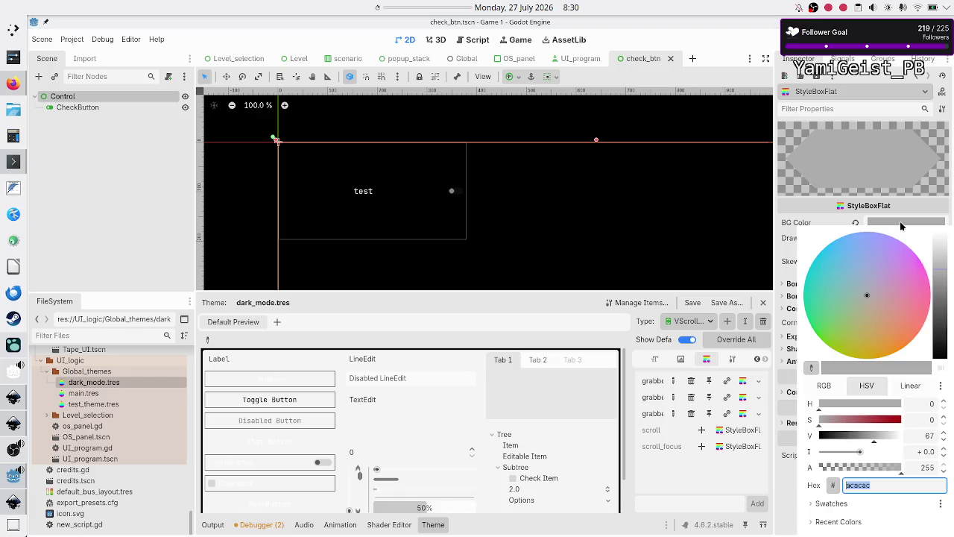
left_click(901, 225)
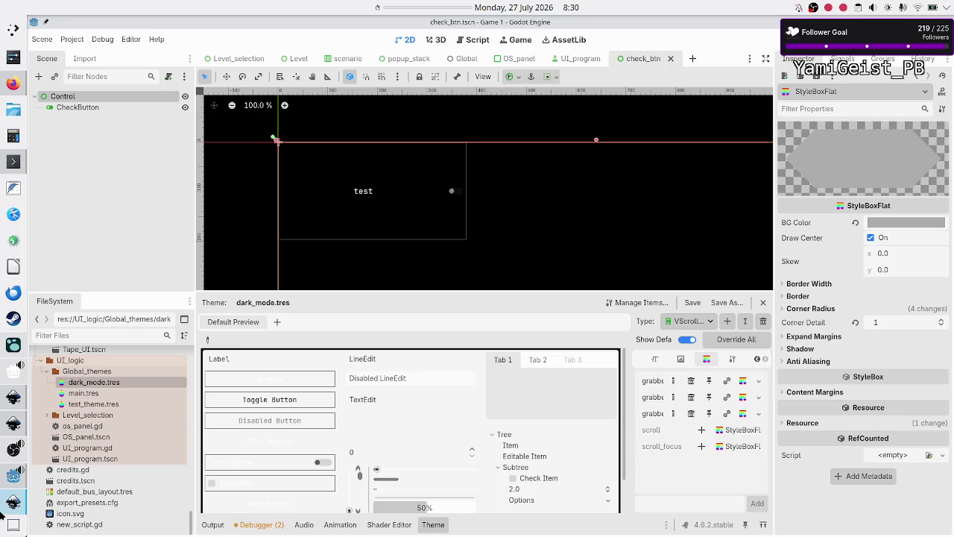
Step: Bring Inkscape back to the front with its file-open dialog showing
left_click(13, 500)
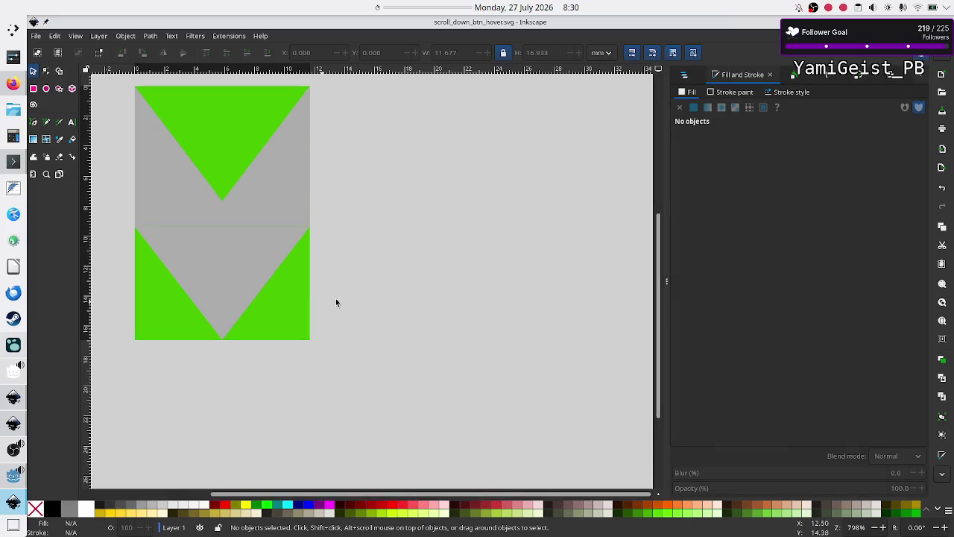
key("ctrl")
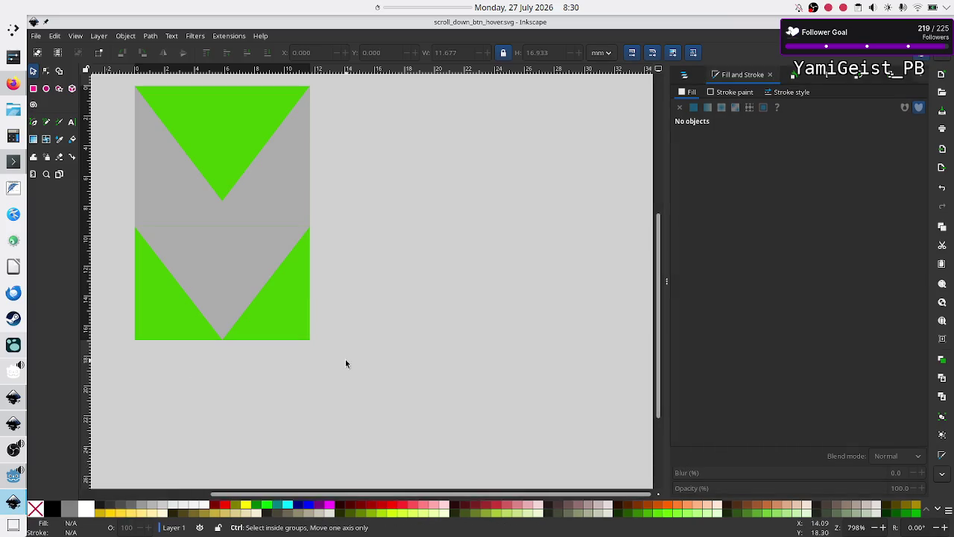
key("alt+Tab")
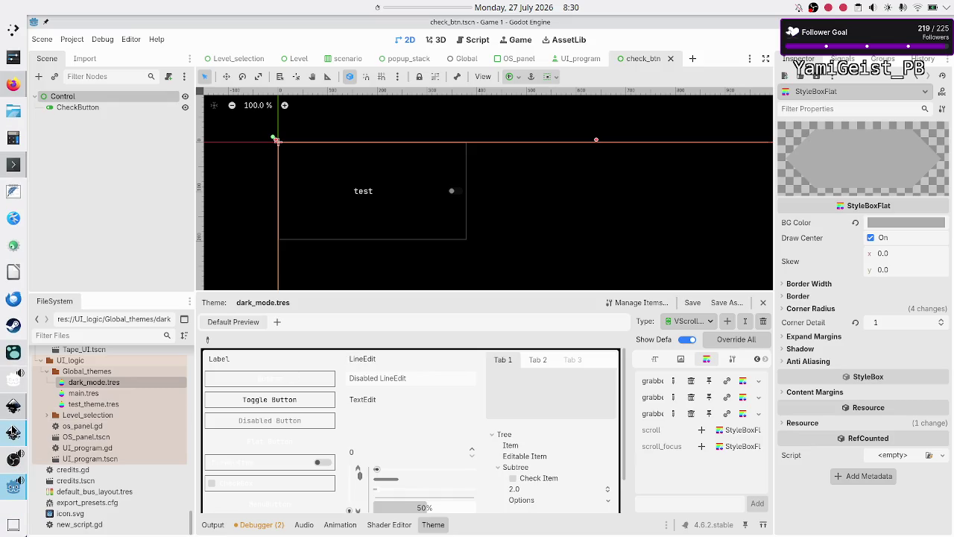
left_click(13, 432)
key("ctrl+o")
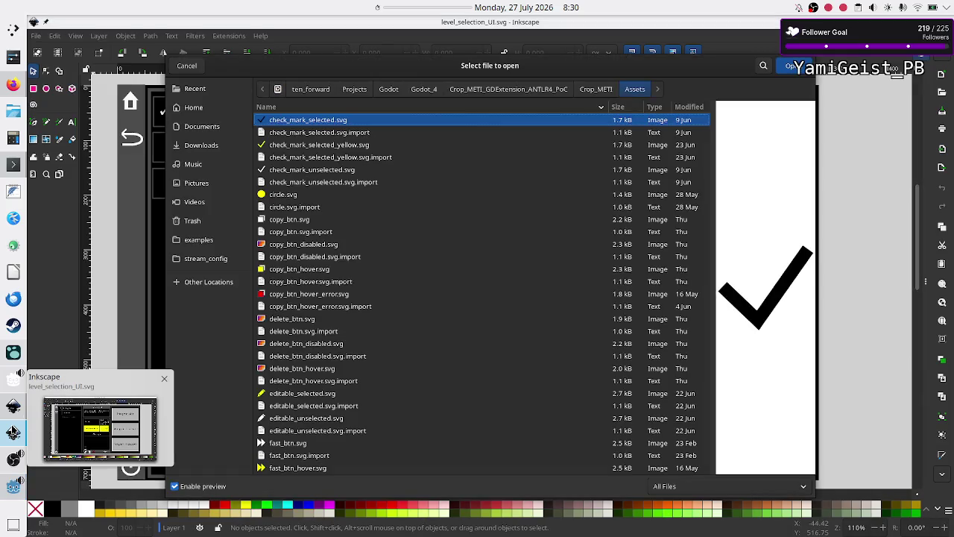
Step: Search the Assets folder for 'scroll_up_btn_pre' and open scroll_up_btn_pressed.svg
left_click(766, 66)
type("scroll_")
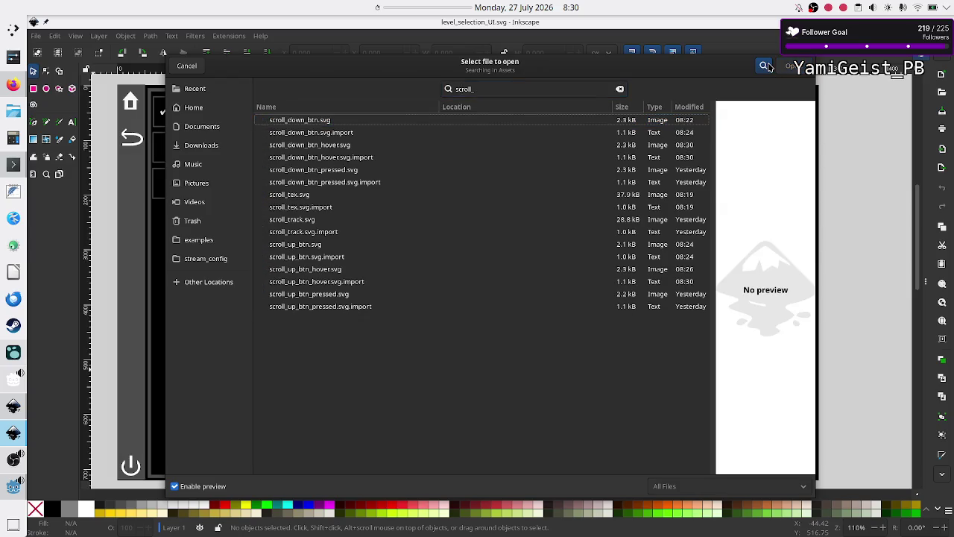
type("down")
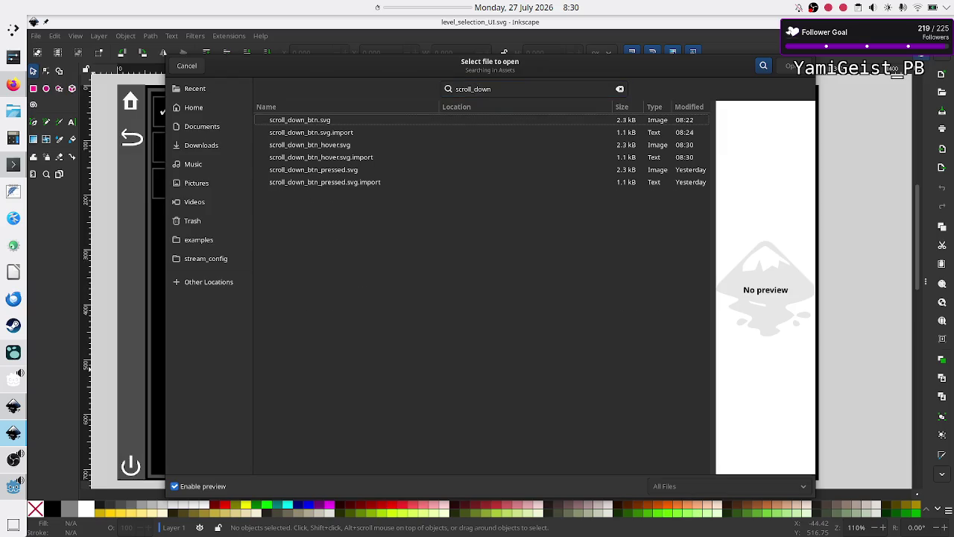
key("BackSpace")
key("BackSpace")
key("BackSpace")
key("BackSpace")
type("up_")
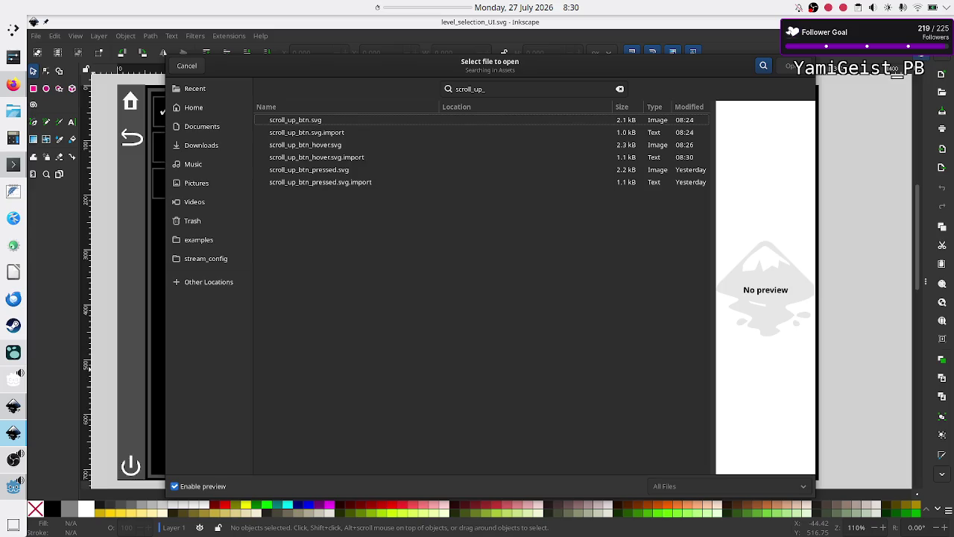
type("pres")
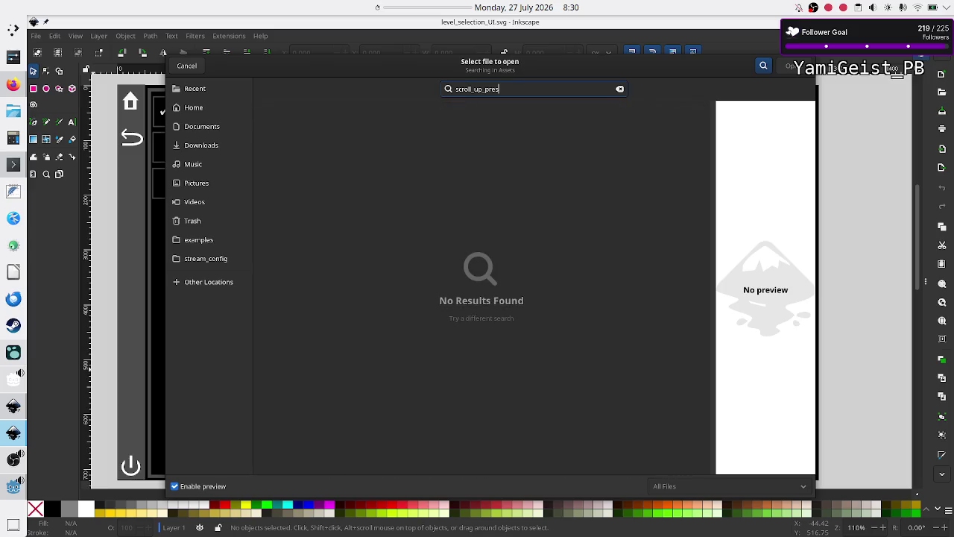
key("BackSpace")
key("BackSpace")
key("BackSpace")
type("btn+p")
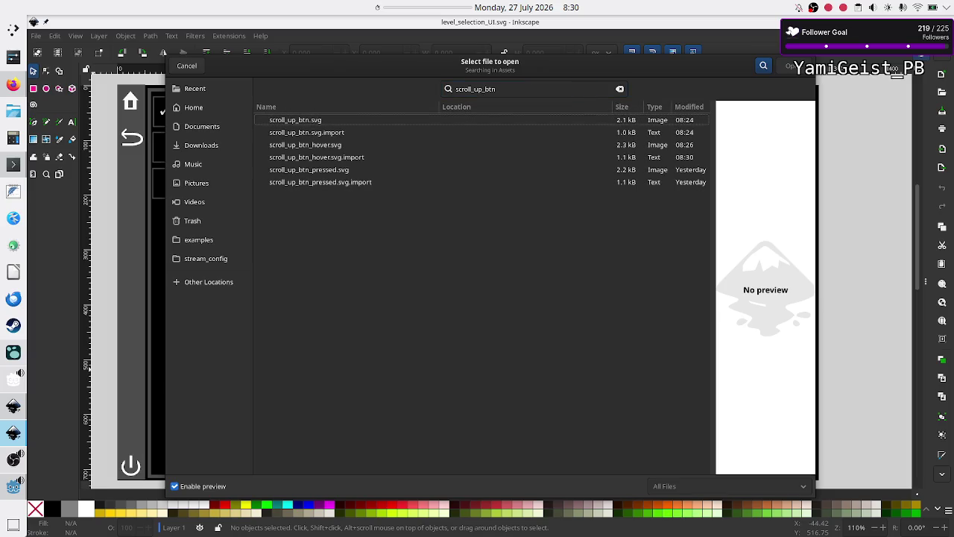
key("BackSpace")
key("BackSpace")
type("_pre")
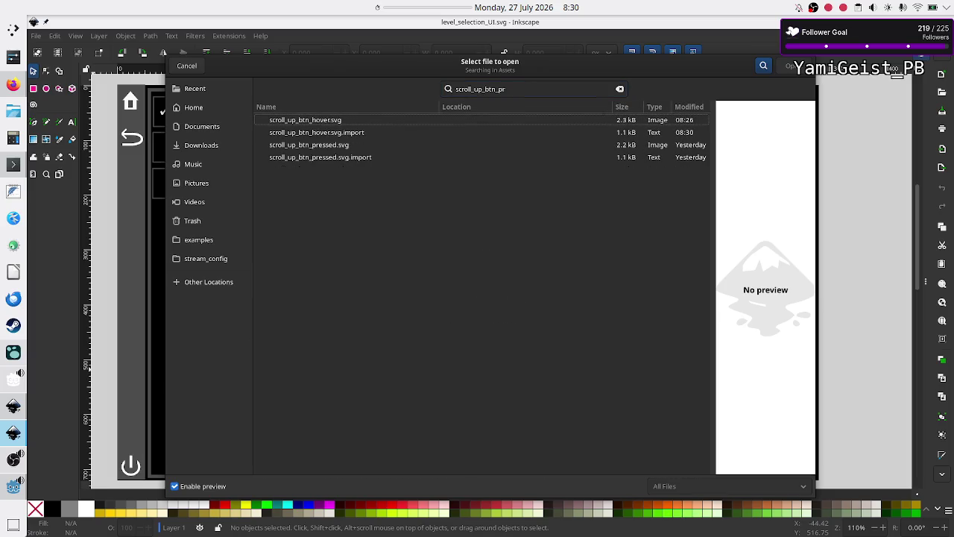
left_click(347, 121)
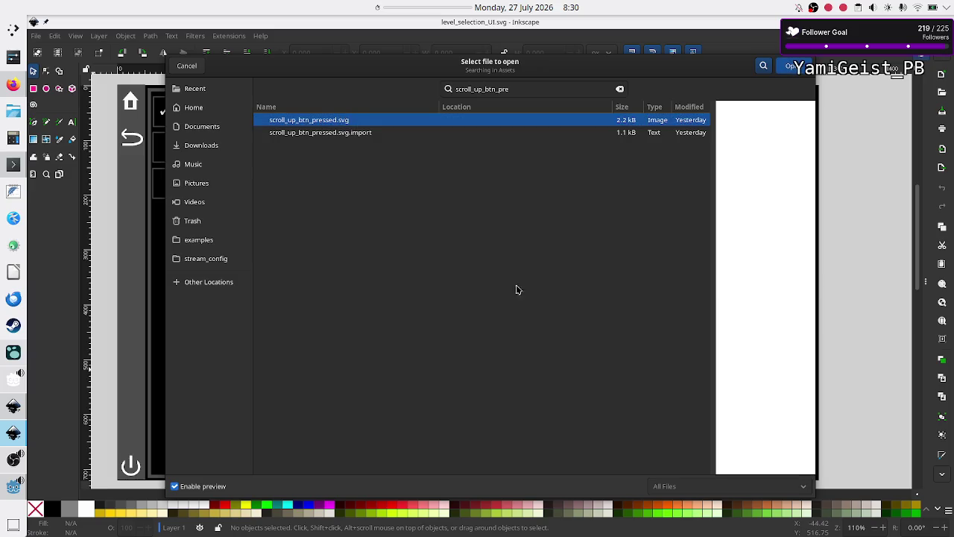
left_click(795, 71)
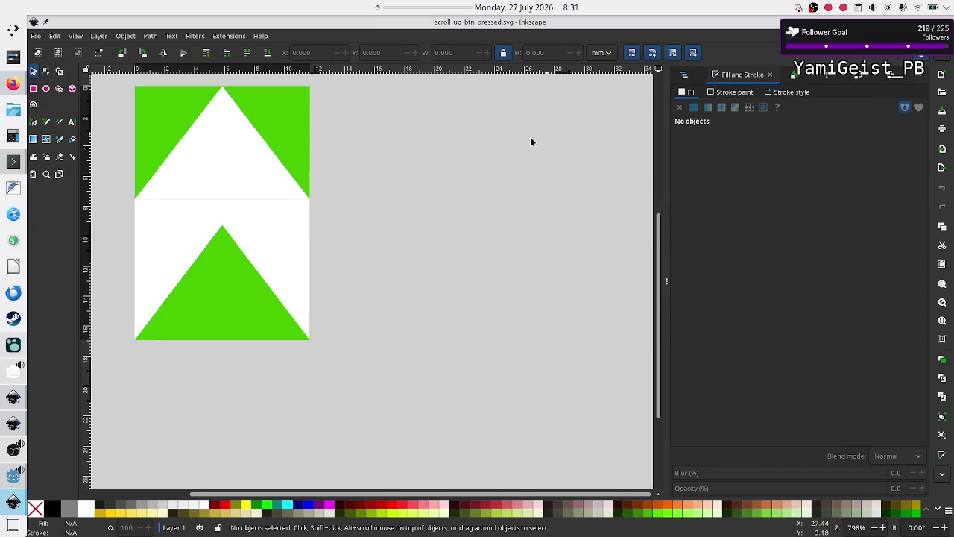
Step: Fill the button group with grey acacac, then save and close scroll_up_btn_pressed.svg
left_click(275, 199)
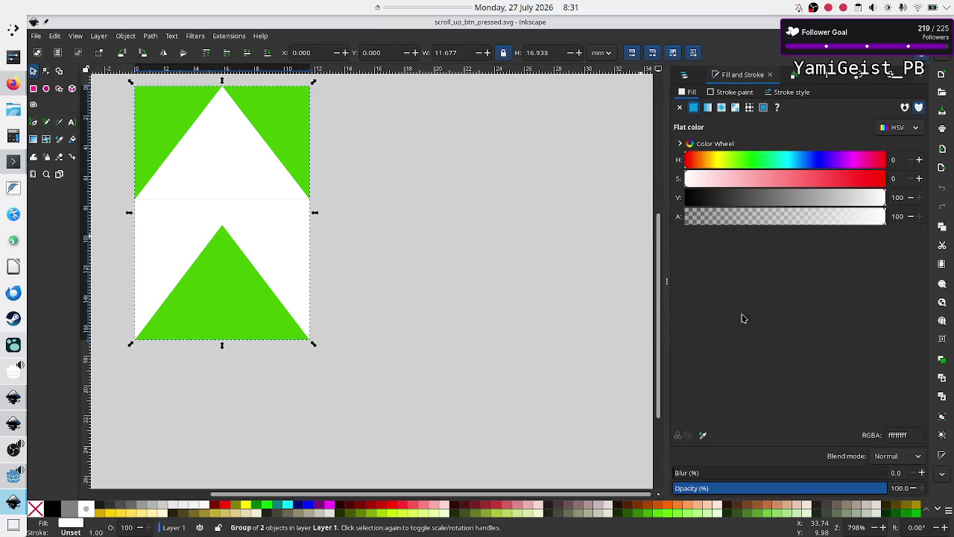
double_click(897, 434)
type("acacac")
key("Return")
key("ctrl+s")
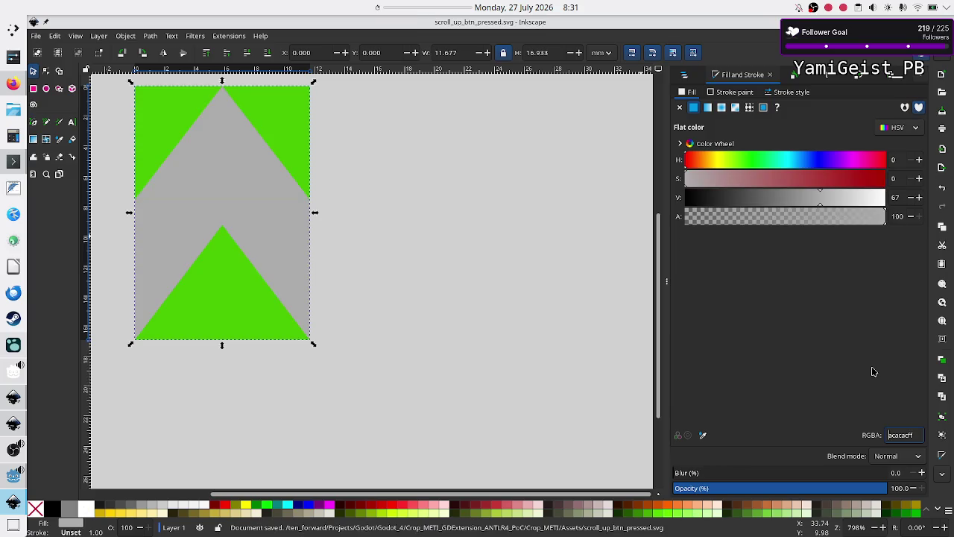
key("ctrl+w")
key("ctrl+o")
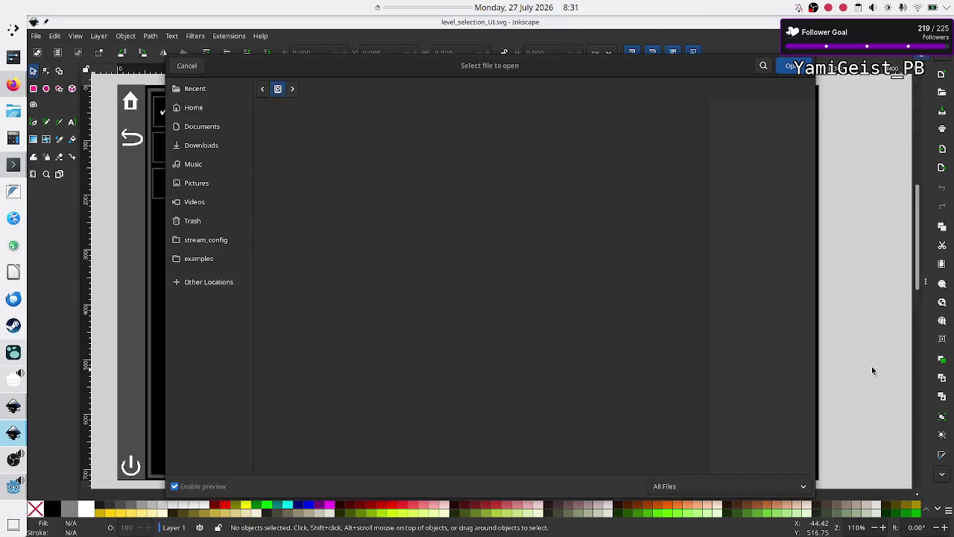
Step: Search for 'scroll_down_btn_pre' and open scroll_down_btn_pressed.svg
left_click(764, 66)
type("scroll_d")
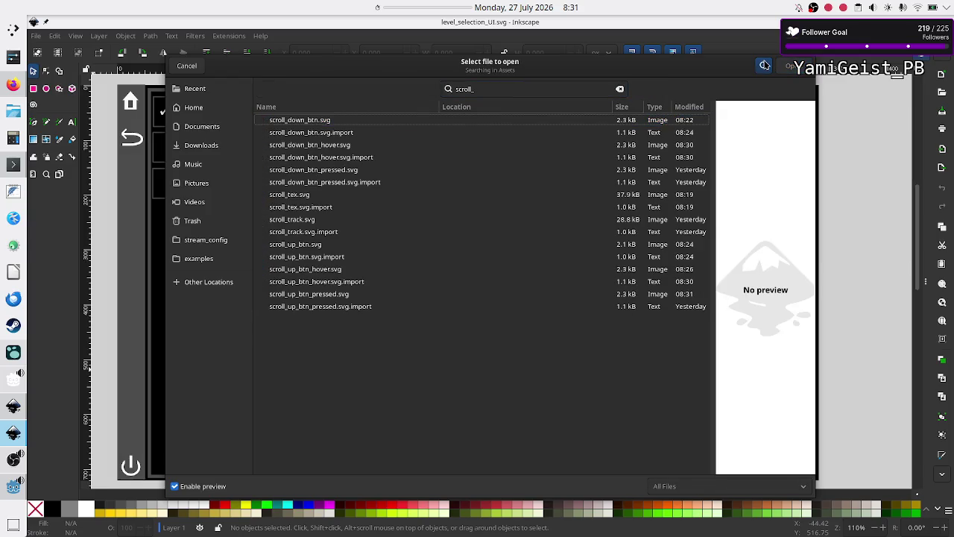
type("own_btn_pre")
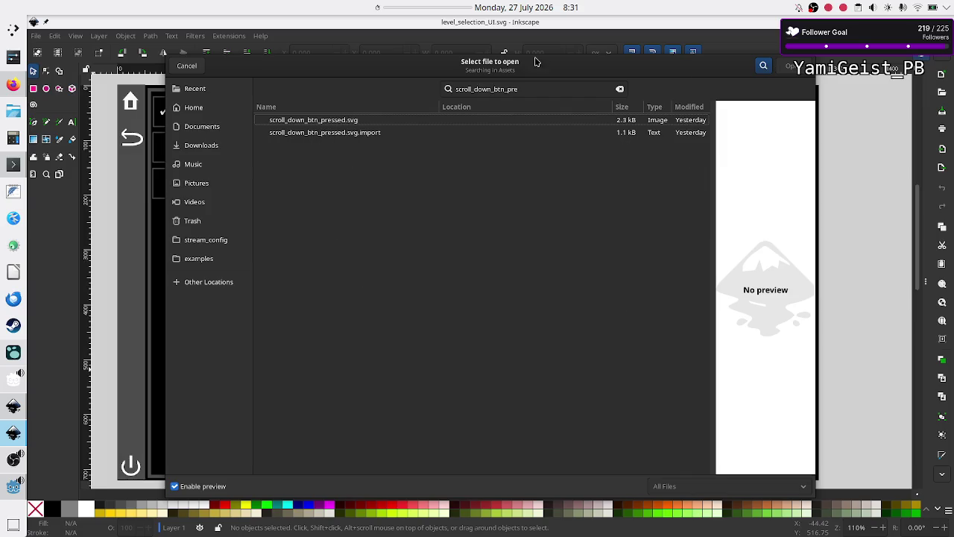
left_click(404, 122)
key("Return")
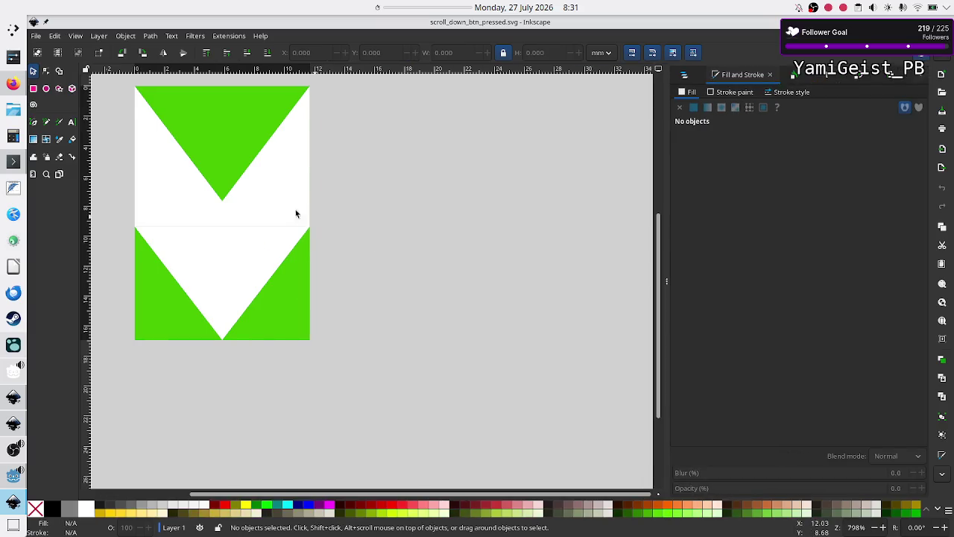
Step: Fill the button group with grey acacac and save scroll_down_btn_pressed.svg
left_click(258, 212)
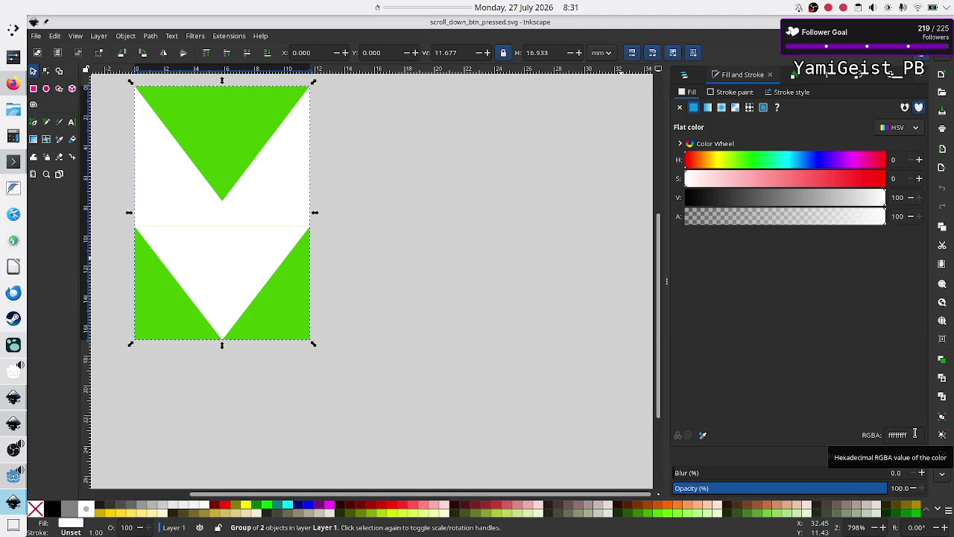
double_click(915, 433)
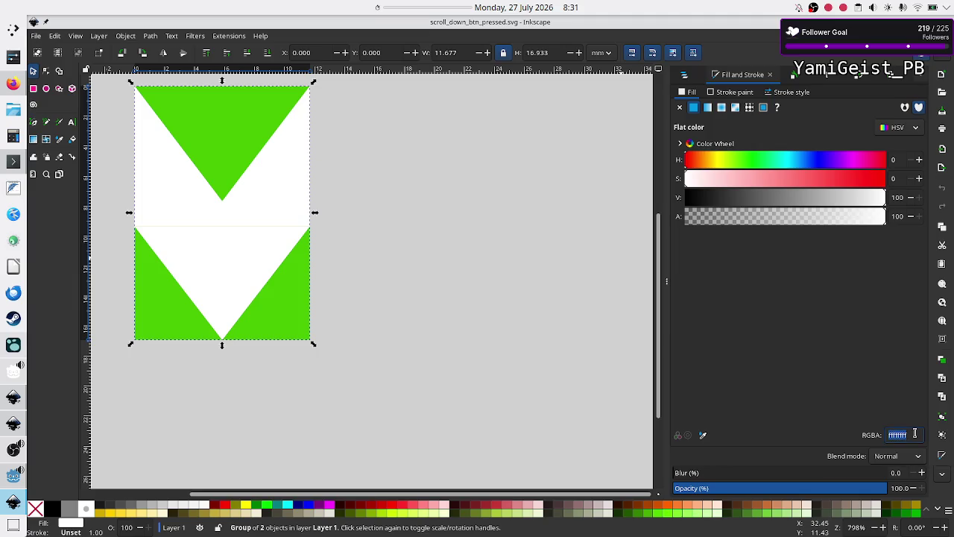
type("acacac")
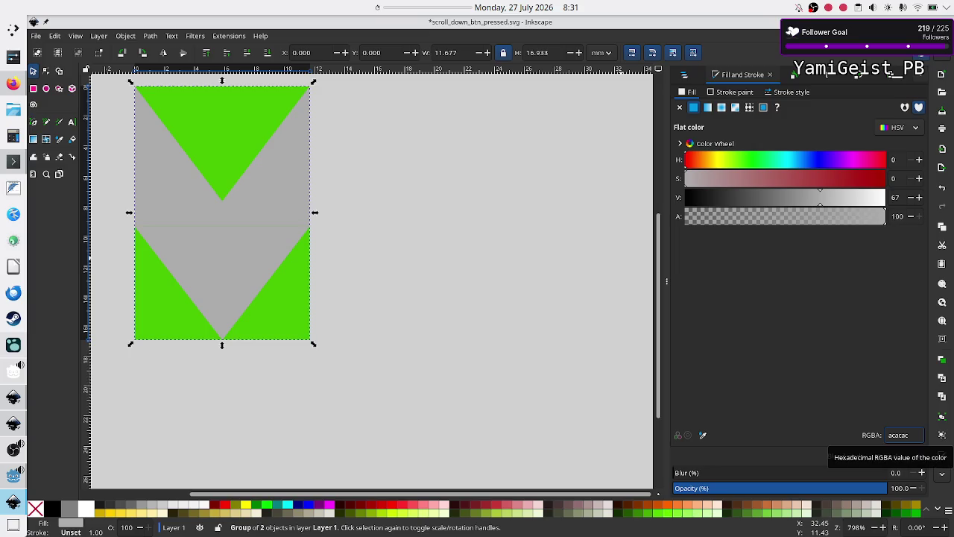
left_click(475, 317)
key("ctrl")
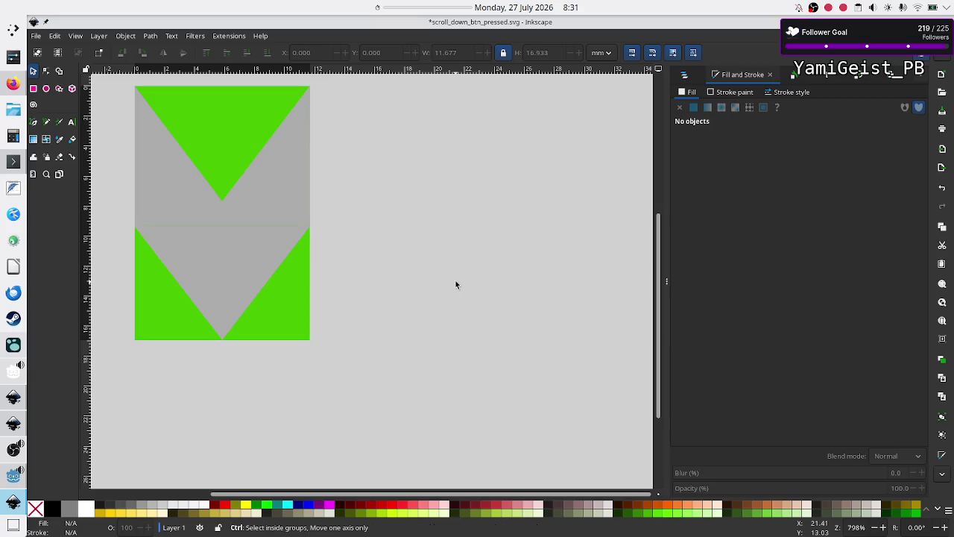
key("ctrl+s")
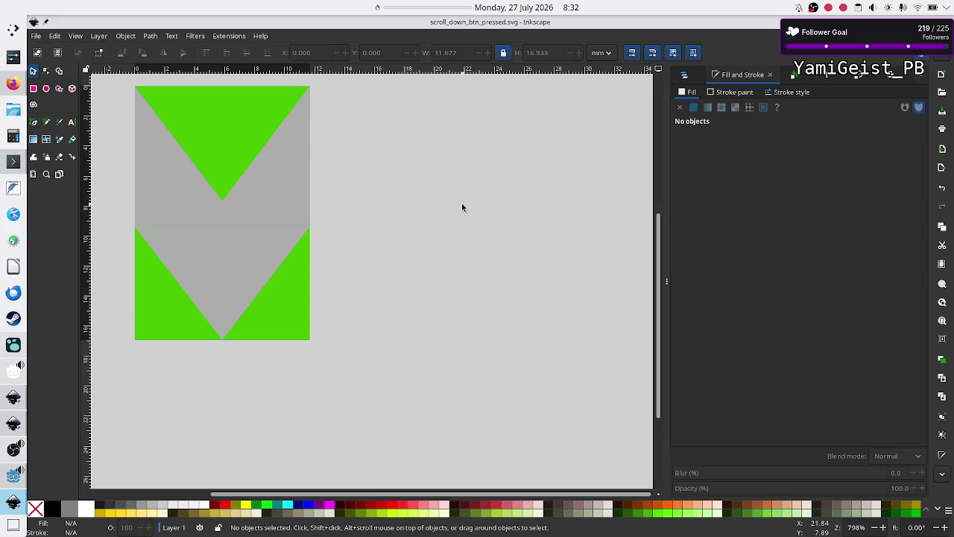
key("ctrl+s")
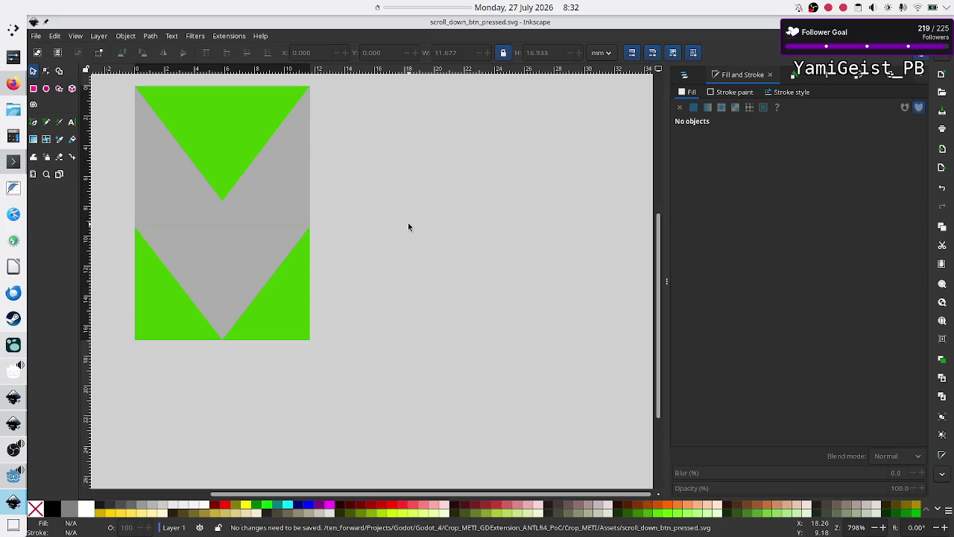
Step: Run the project from Godot with F5 and add Untitled Program 1 and 2
left_click(13, 502)
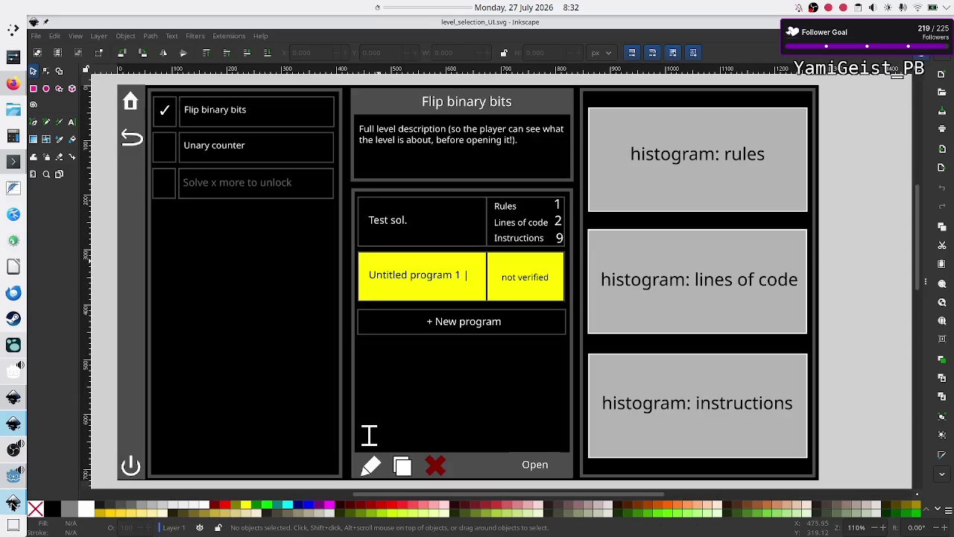
left_click(8, 478)
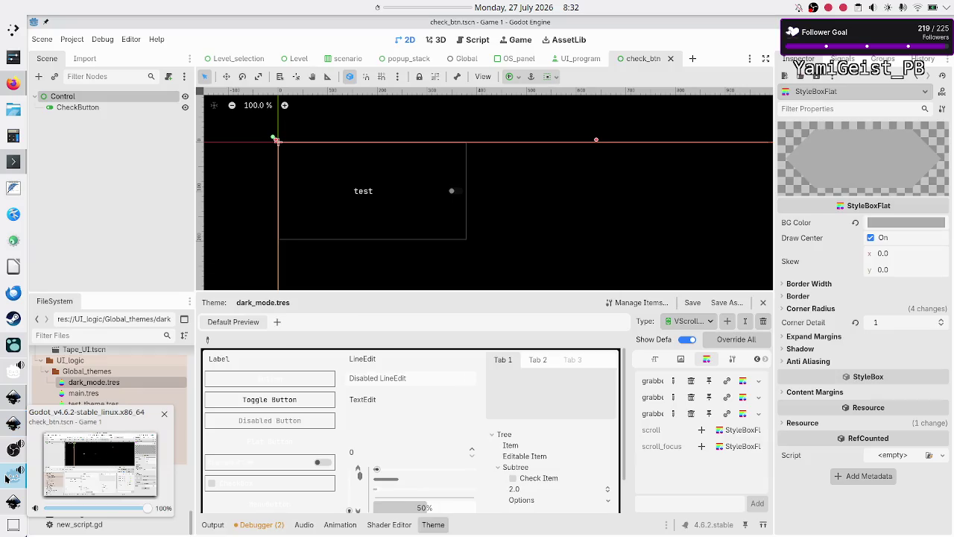
key("F5")
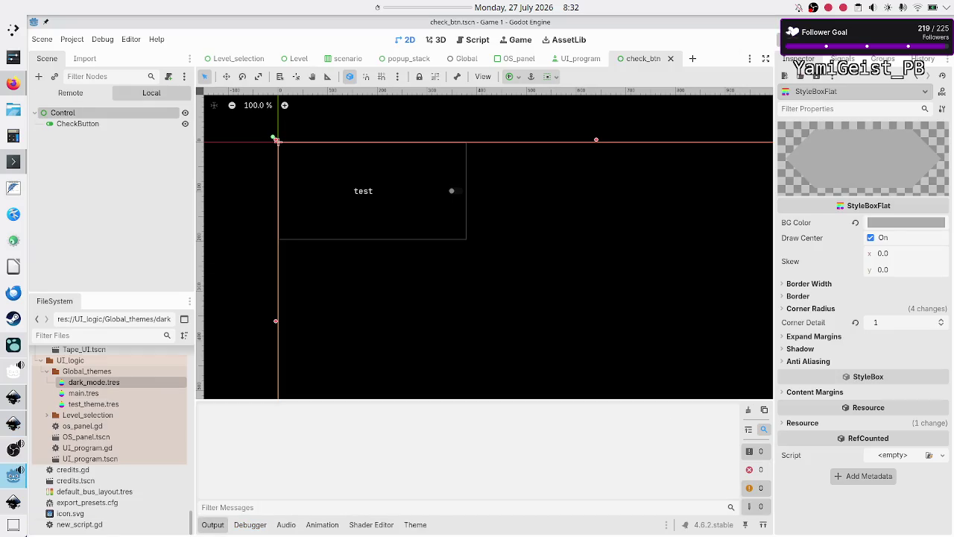
left_click(508, 221)
left_click(507, 274)
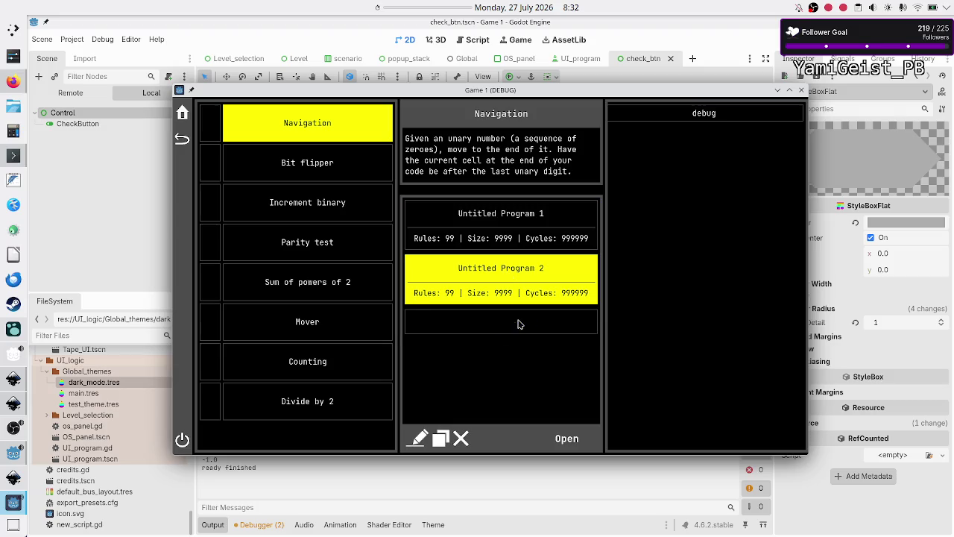
Step: Add Untitled Programs 3 through 7 so the Navigation list overflows
left_click(517, 323)
left_click(496, 379)
scroll(495, 381, "down", 1)
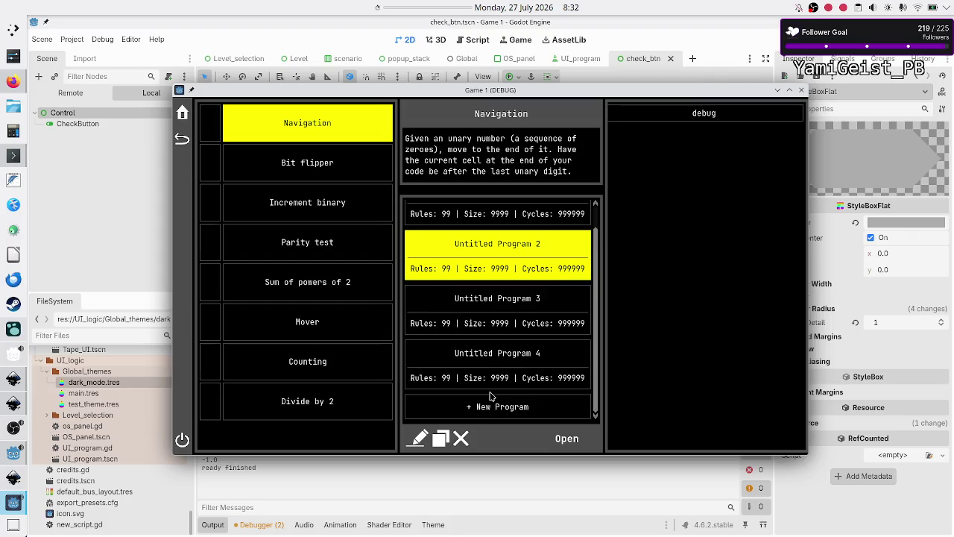
left_click(490, 403)
scroll(498, 353, "down", 1)
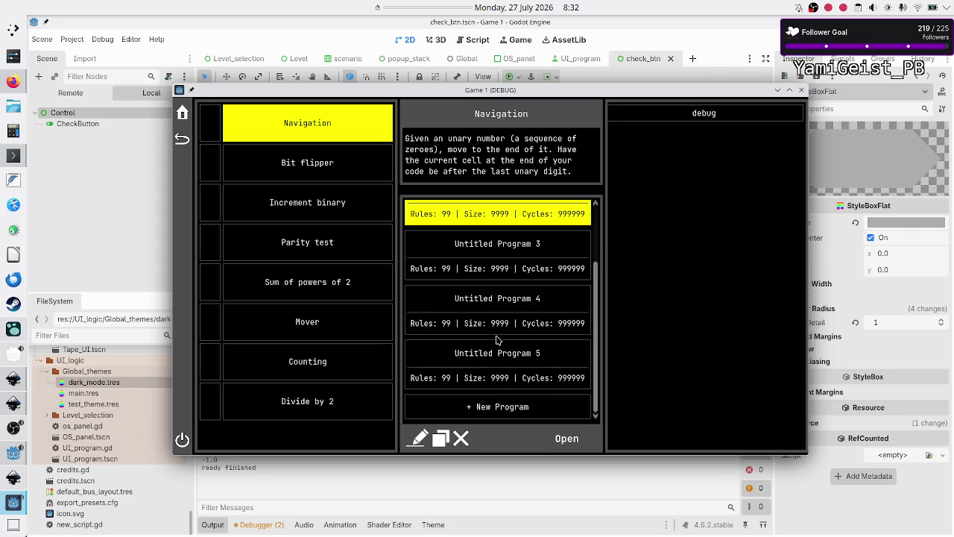
left_click(489, 408)
scroll(516, 369, "down", 1)
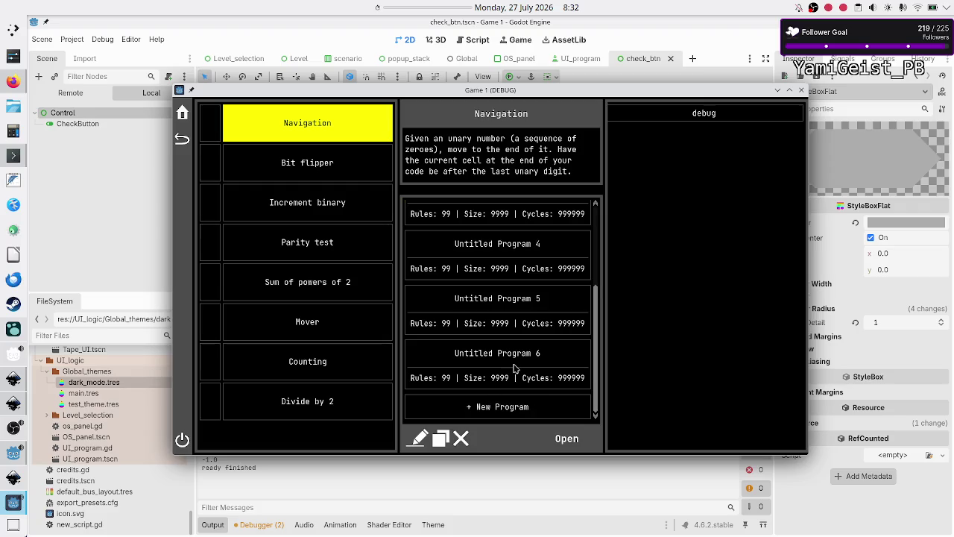
left_click(497, 410)
Step: Scroll the program list and step it up and down with the grey arrow buttons
scroll(596, 356, "up", 1)
scroll(596, 357, "down", 1)
scroll(590, 356, "up", 1)
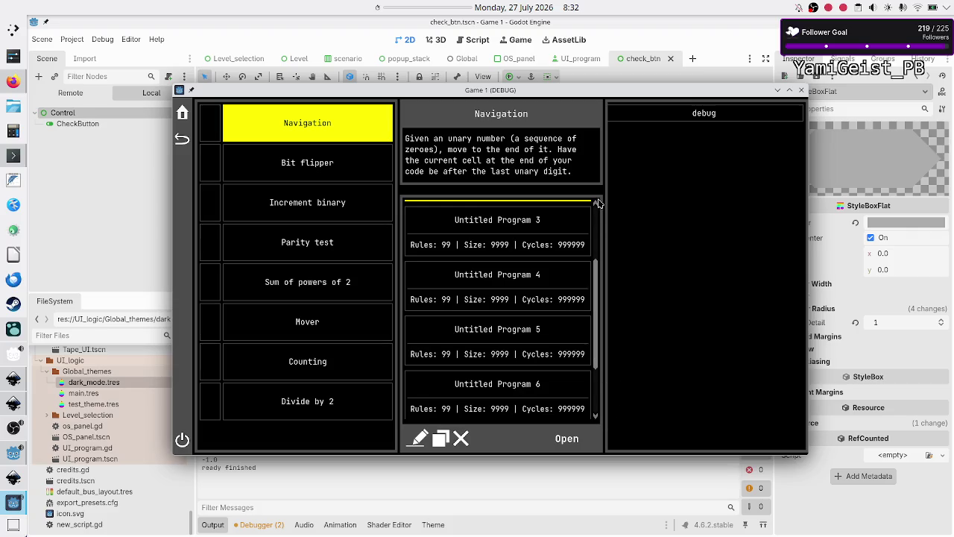
scroll(567, 268, "up", 3)
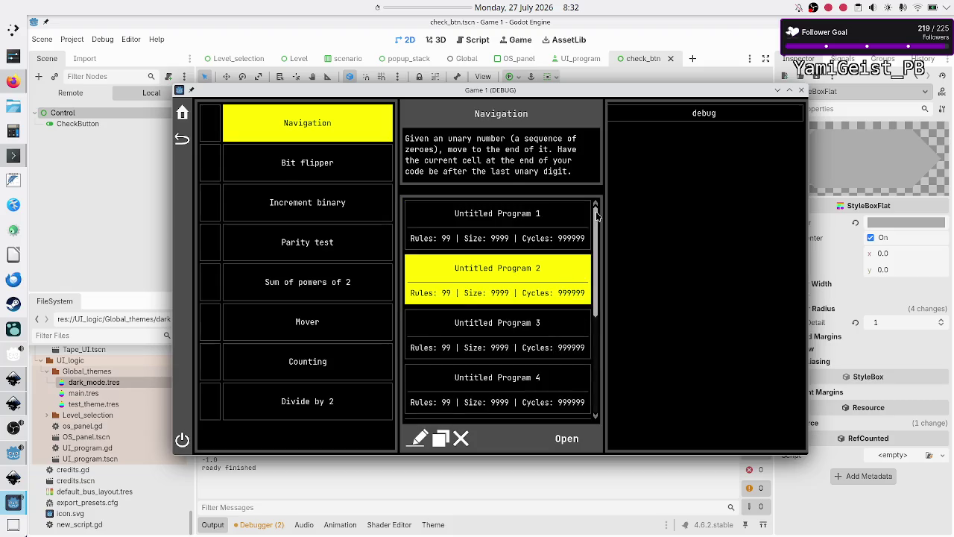
mouse_move(595, 229)
left_mouse_down()
mouse_move(597, 270)
mouse_move(601, 242)
left_mouse_up()
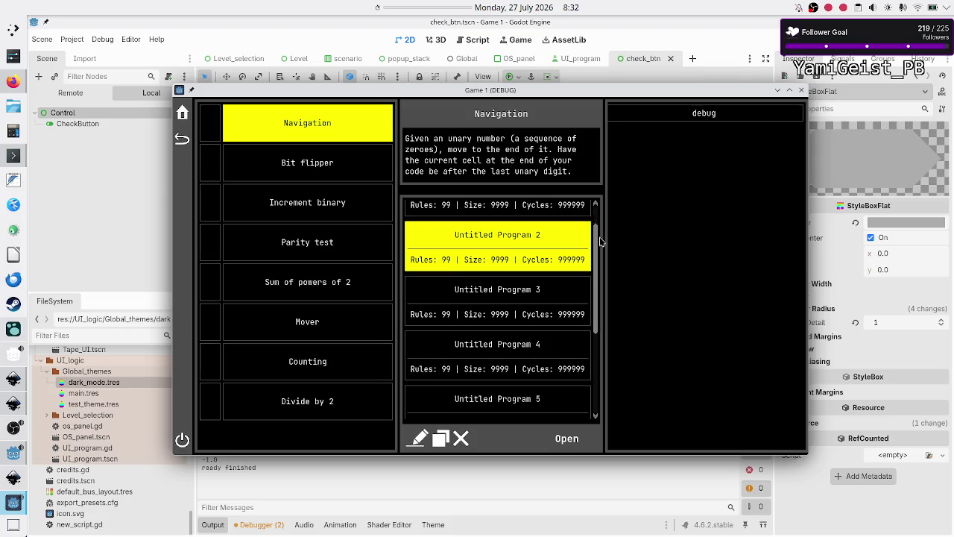
left_click(596, 204)
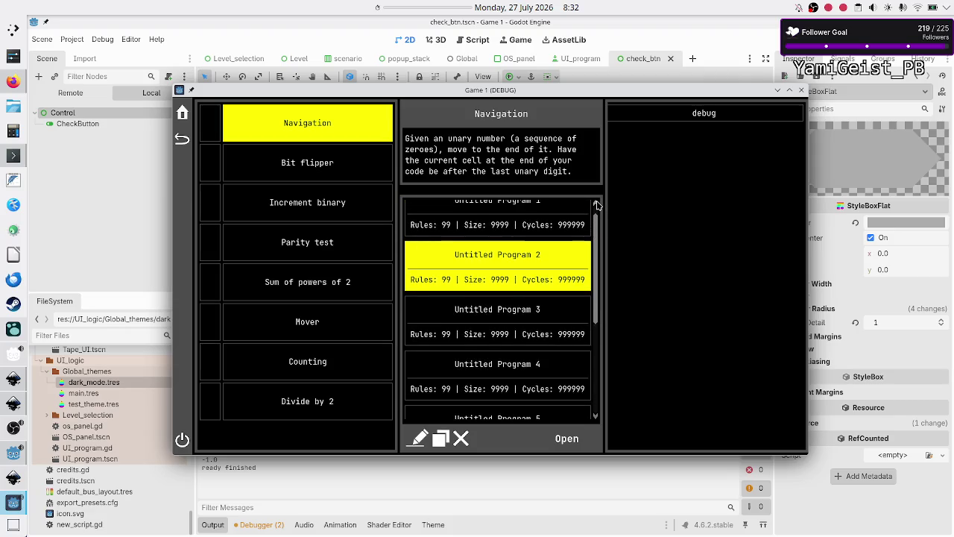
left_click(597, 419)
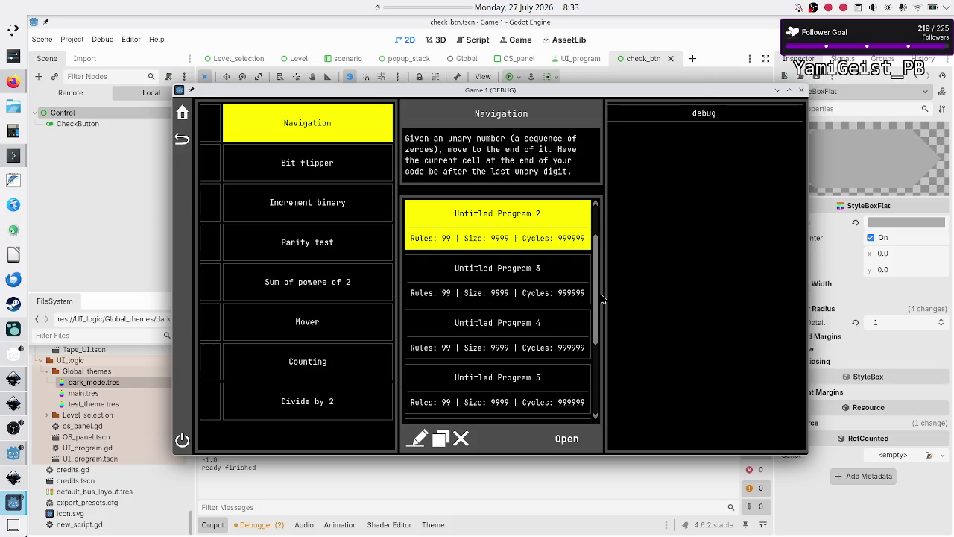
Step: Drag the scrollbar thumb, step down to Program 5, then minimize the game window
mouse_move(597, 298)
left_mouse_down()
mouse_move(607, 374)
mouse_move(607, 264)
left_mouse_up()
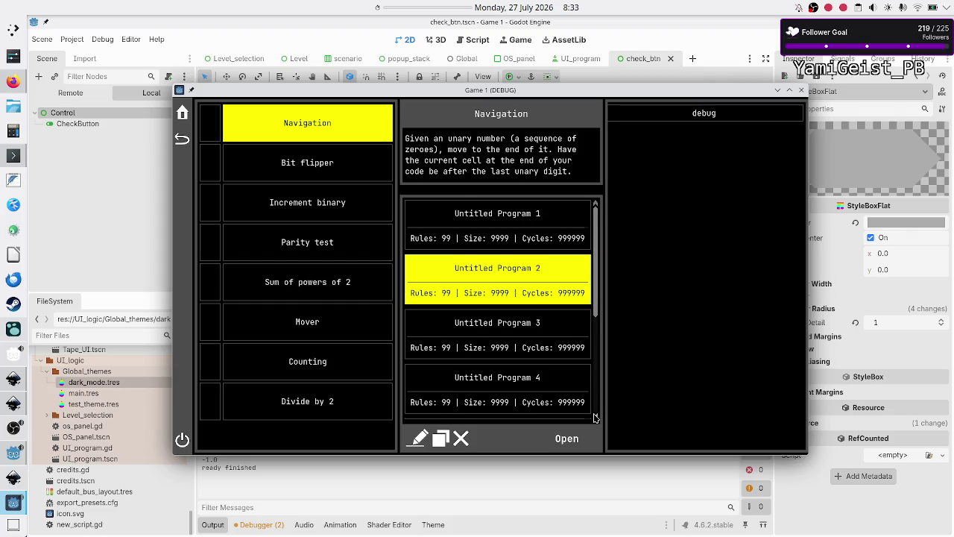
scroll(596, 416, "down", 1)
mouse_move(597, 298)
left_mouse_down()
mouse_move(598, 343)
mouse_move(608, 241)
left_mouse_up()
left_click(597, 419)
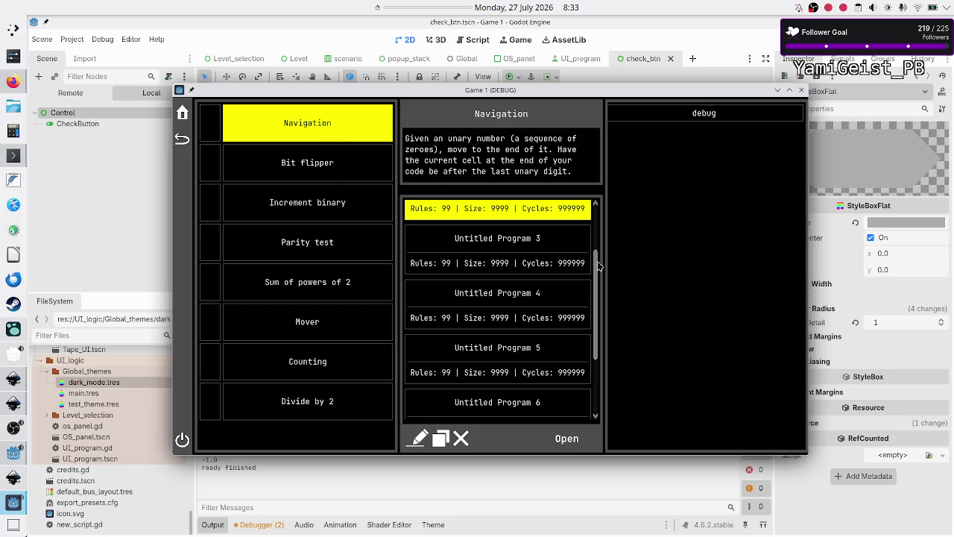
mouse_move(598, 274)
left_mouse_down()
mouse_move(598, 332)
mouse_move(605, 227)
mouse_move(605, 343)
mouse_move(604, 203)
mouse_move(606, 350)
mouse_move(605, 154)
left_mouse_up()
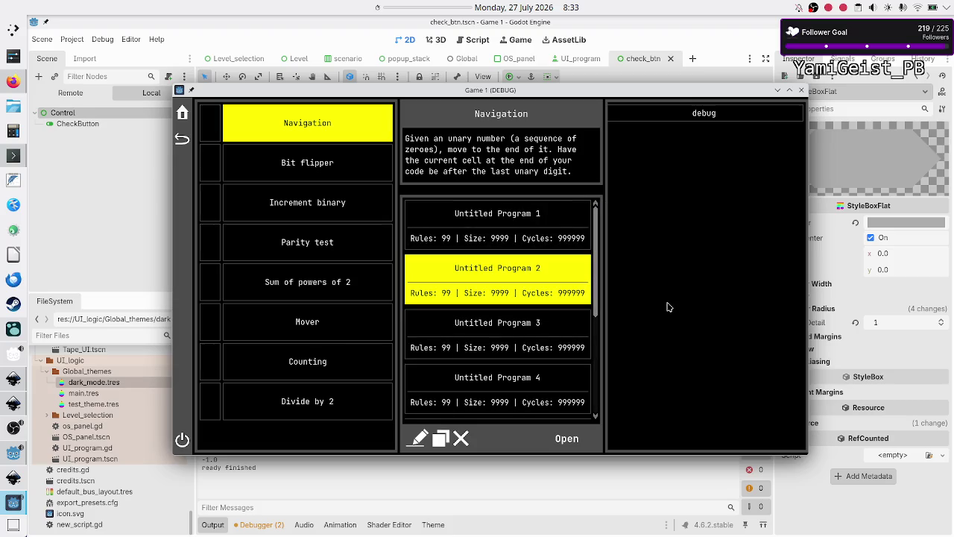
mouse_move(596, 257)
left_mouse_down()
mouse_move(597, 361)
mouse_move(598, 237)
left_mouse_up()
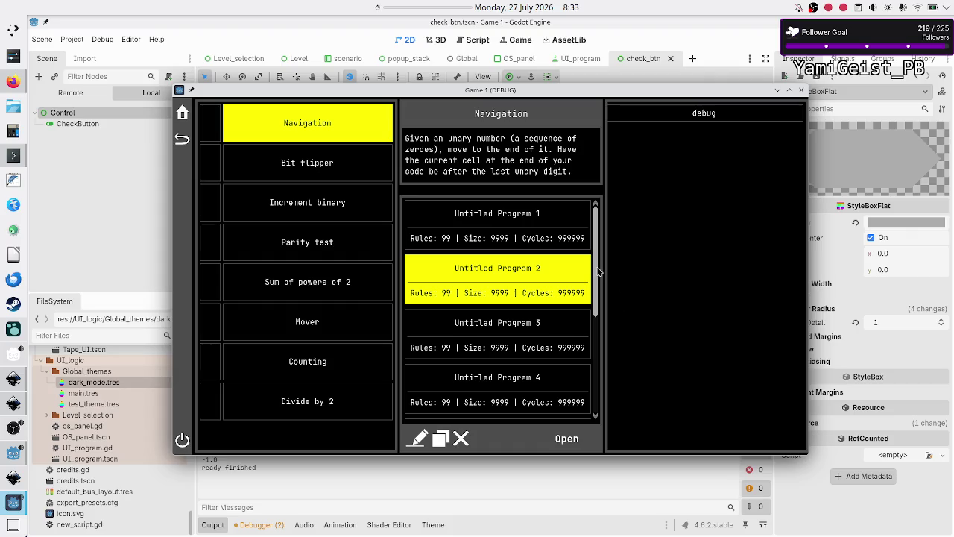
mouse_move(598, 272)
left_mouse_down()
mouse_move(598, 357)
mouse_move(607, 241)
left_mouse_up()
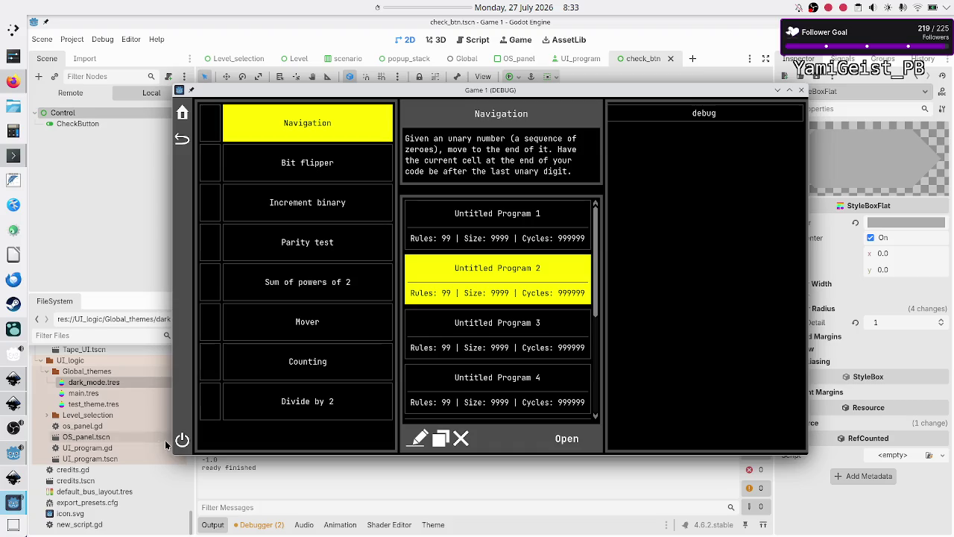
left_click(12, 506)
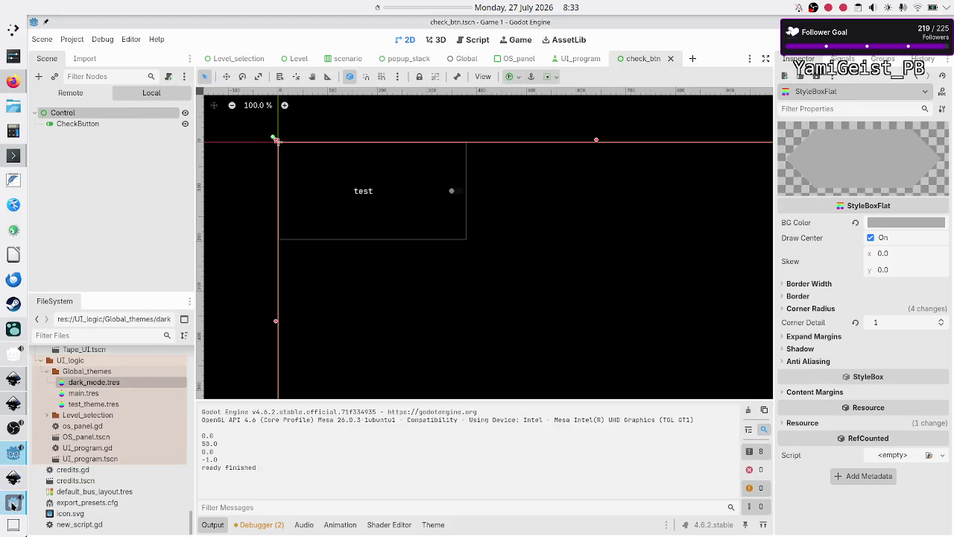
Step: Bring the Inkscape level-selection mockup and the running Game 1 (DEBUG) window forward
left_click(9, 458)
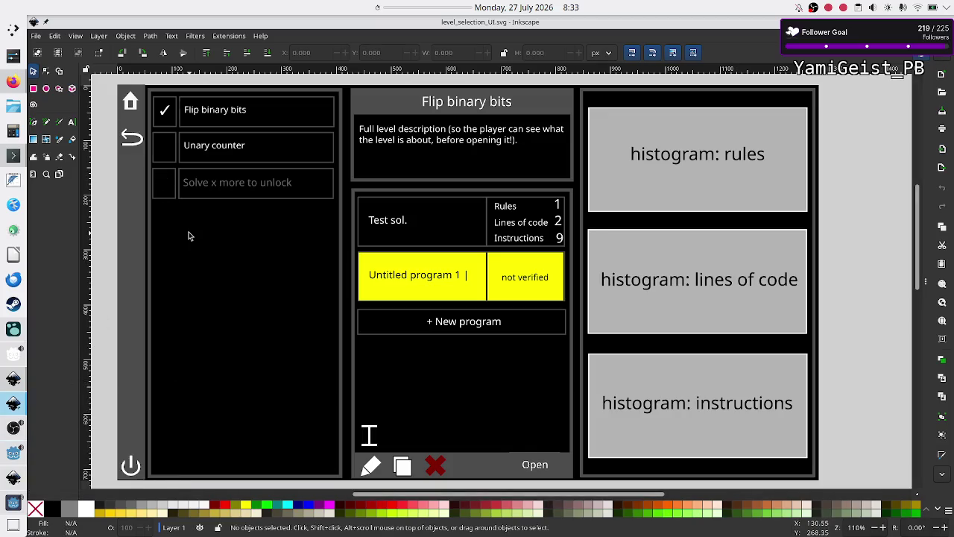
key("alt+Tab")
key("alt+Tab")
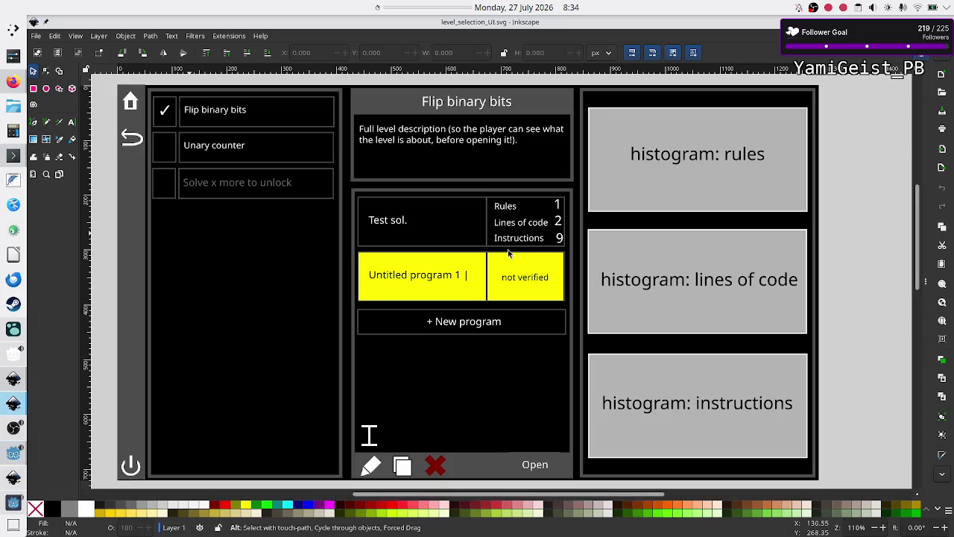
left_click(10, 477)
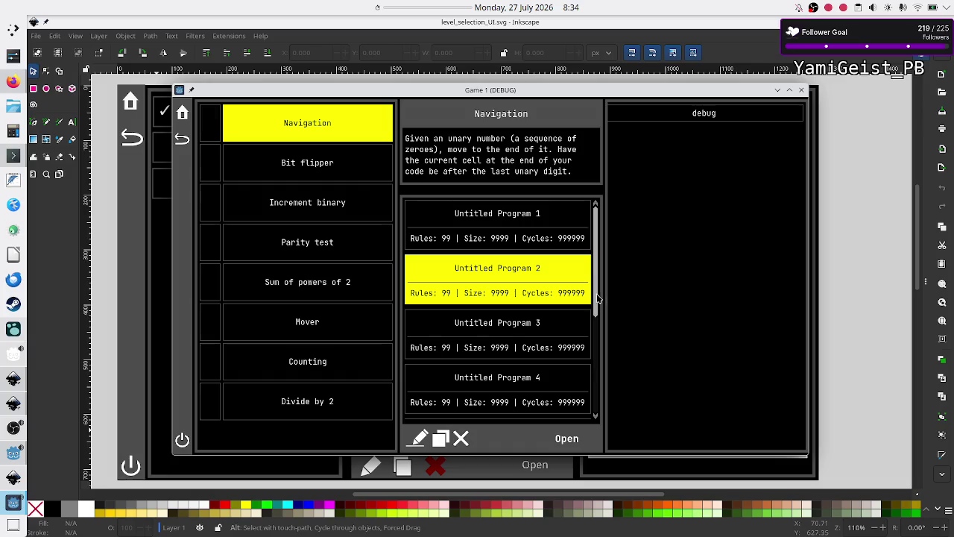
Step: Scroll the game's program list to compare it with the mockup, then close the game window and return to Godot
scroll(597, 297, "down", 5)
scroll(605, 261, "up", 5)
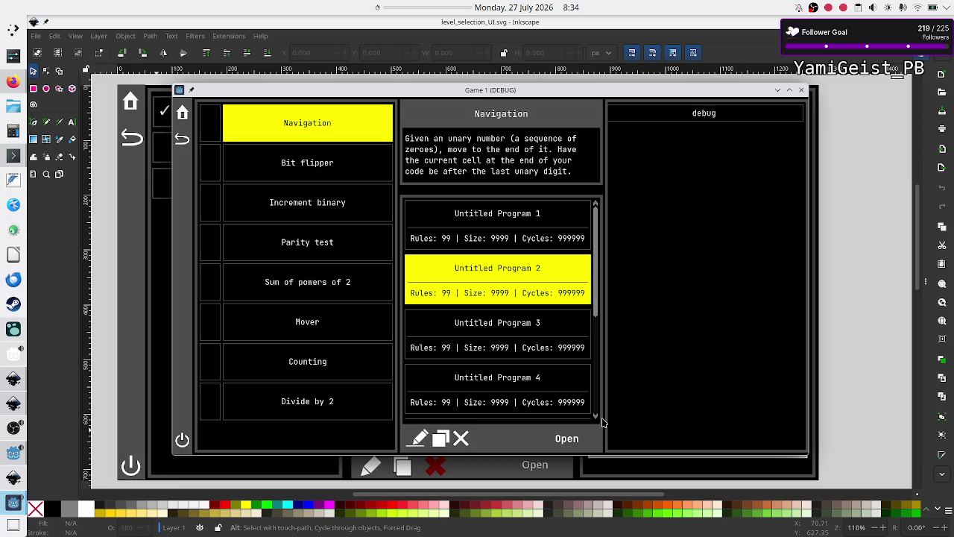
scroll(599, 292, "down", 1)
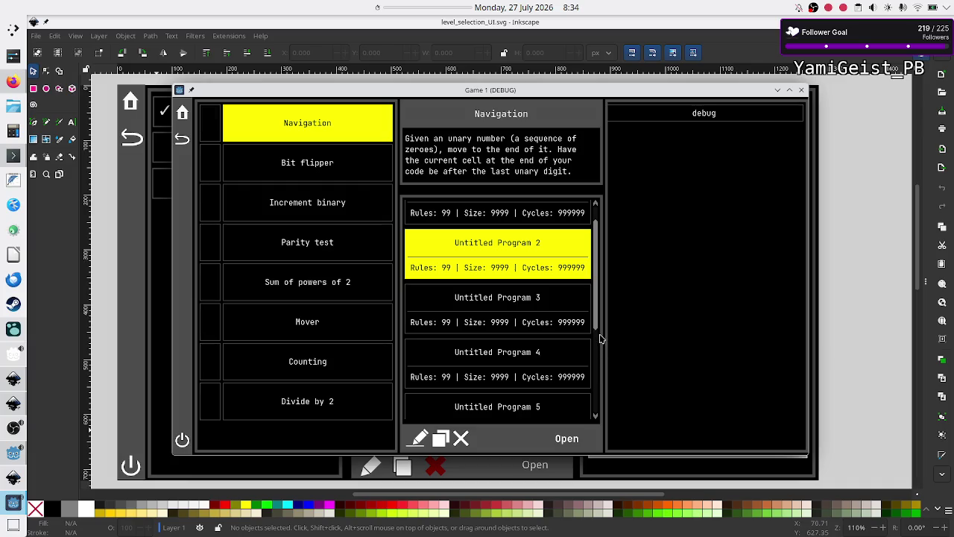
mouse_move(597, 316)
left_mouse_down()
mouse_move(602, 410)
mouse_move(598, 254)
mouse_move(610, 427)
mouse_move(622, 188)
left_mouse_up()
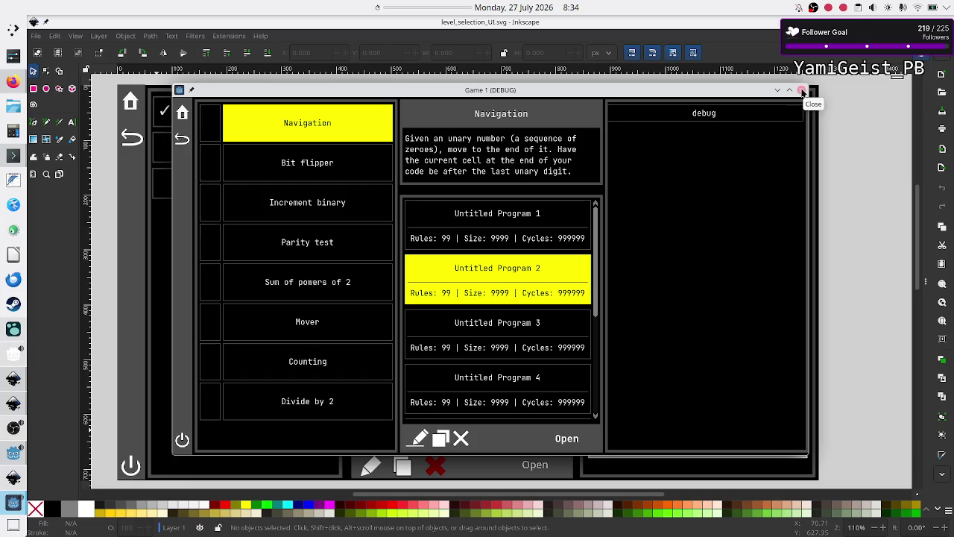
left_click(802, 91)
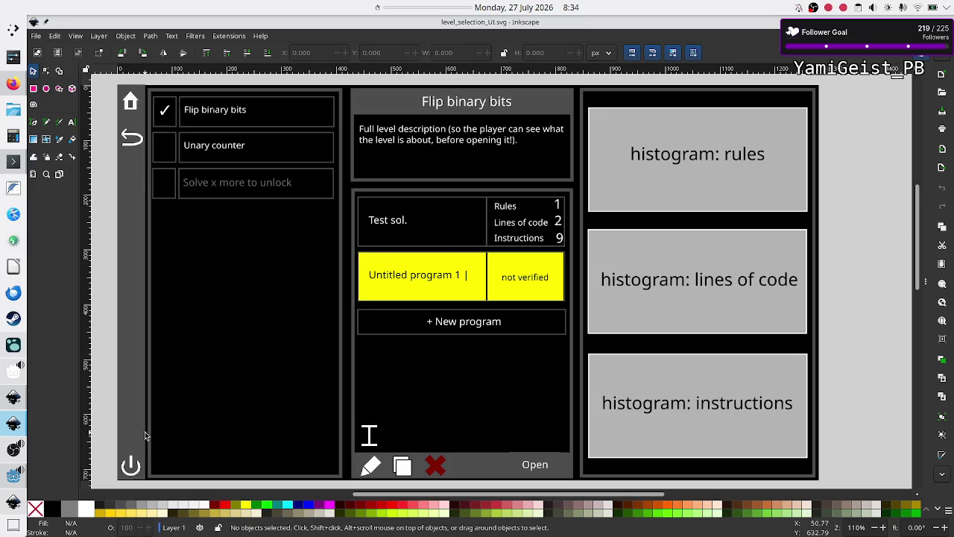
left_click(9, 489)
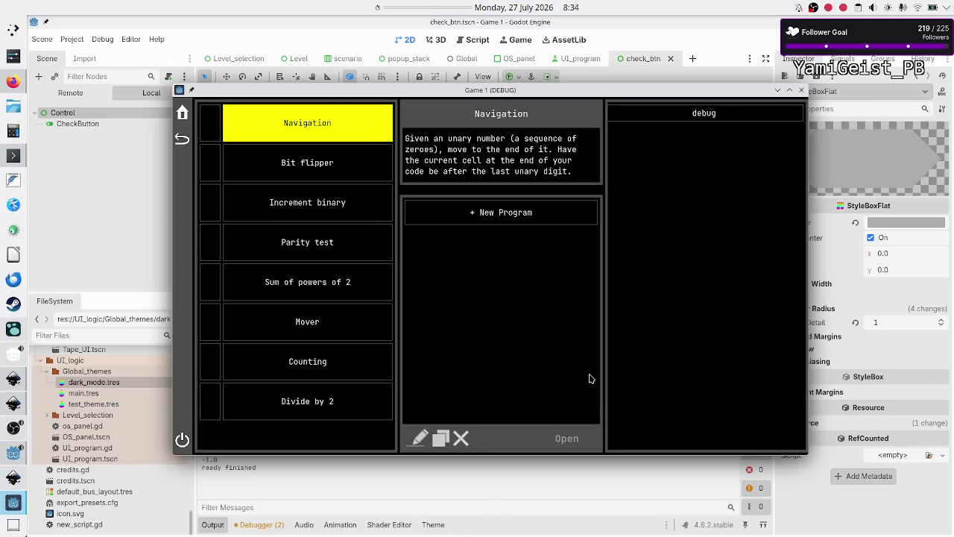
Step: Add Untitled Program 1 through 7 to the Navigation level's program list, then maximize the game window
left_click(495, 212)
left_click(486, 267)
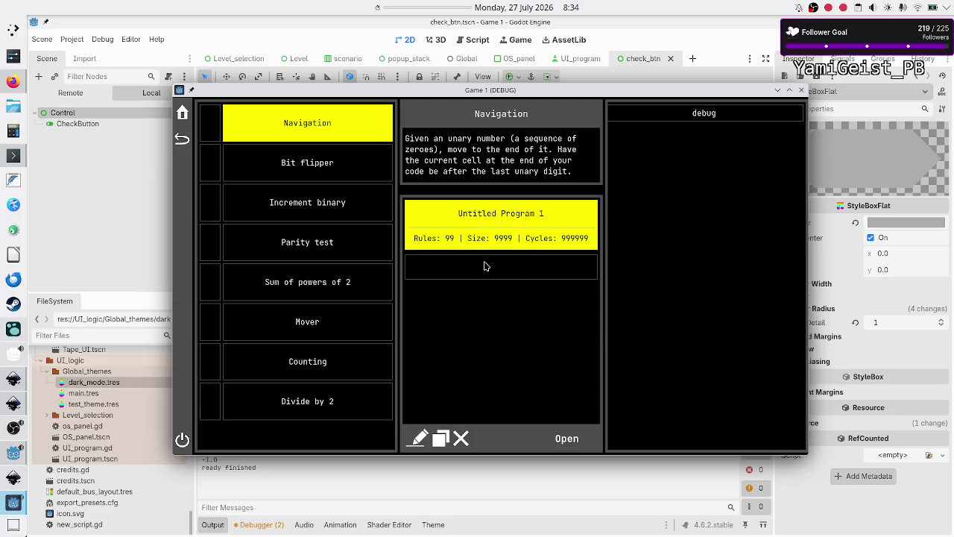
left_click(485, 321)
left_click(483, 375)
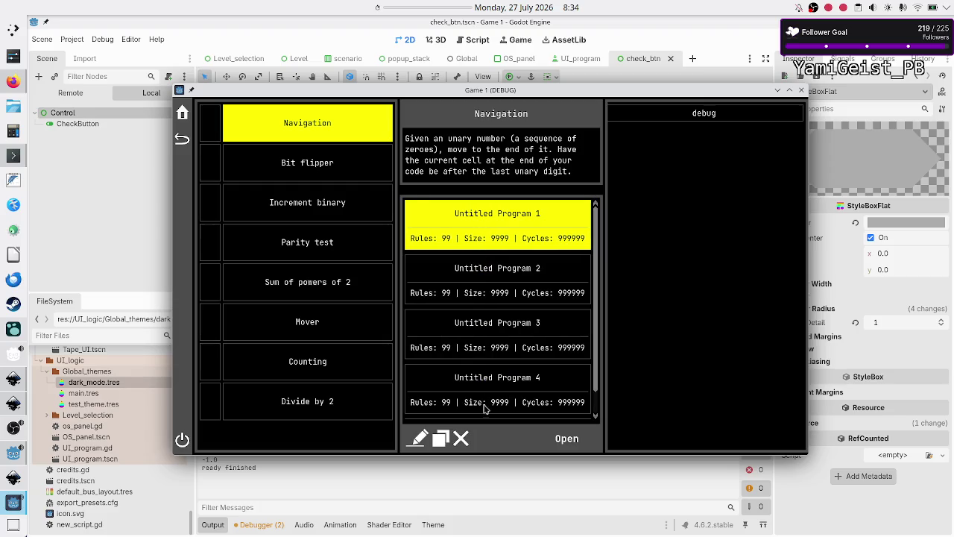
scroll(513, 392, "down", 1)
left_click(509, 403)
scroll(506, 367, "down", 2)
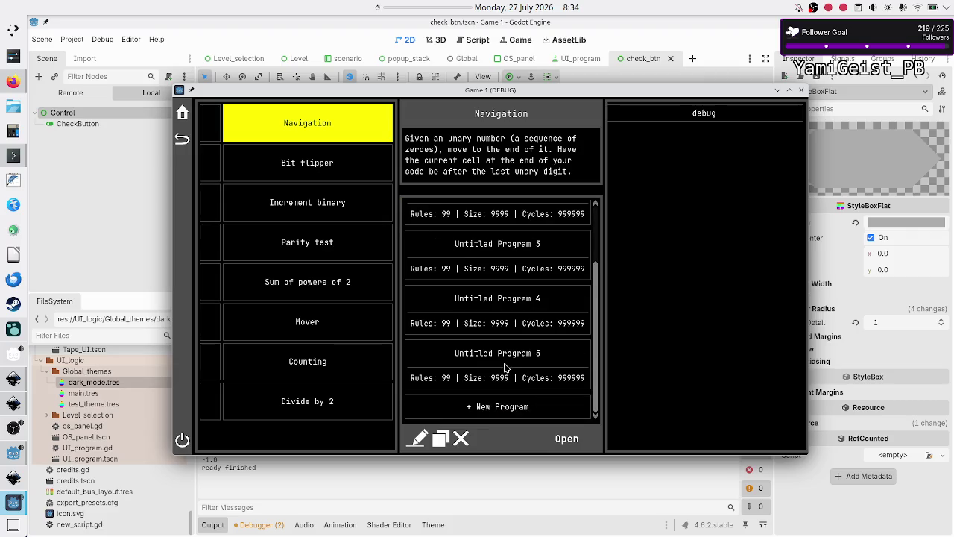
left_click(507, 406)
scroll(509, 351, "down", 1)
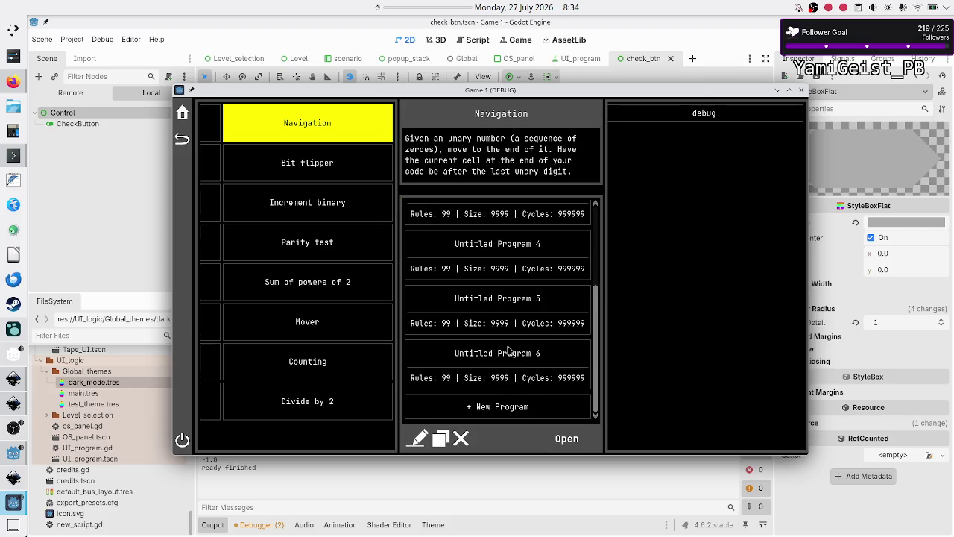
left_click(503, 414)
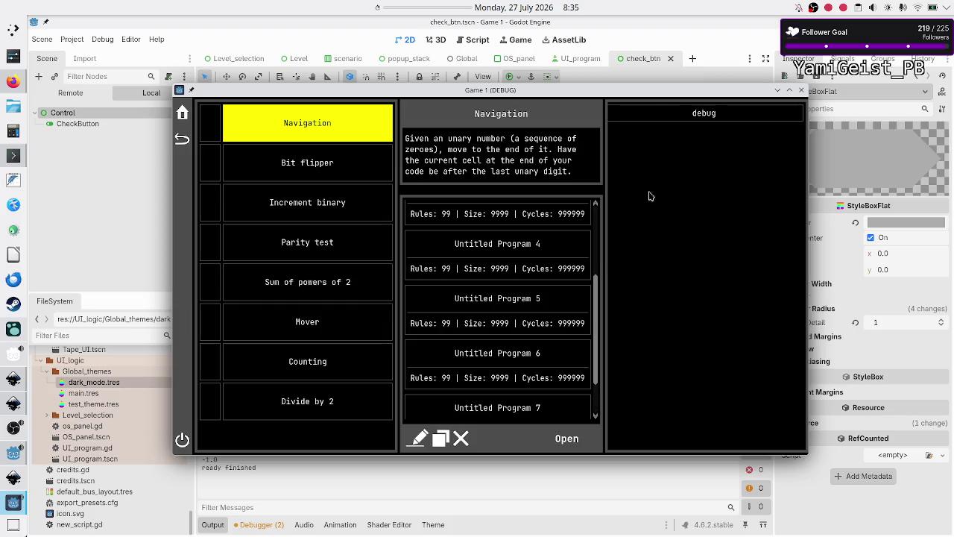
double_click(642, 91)
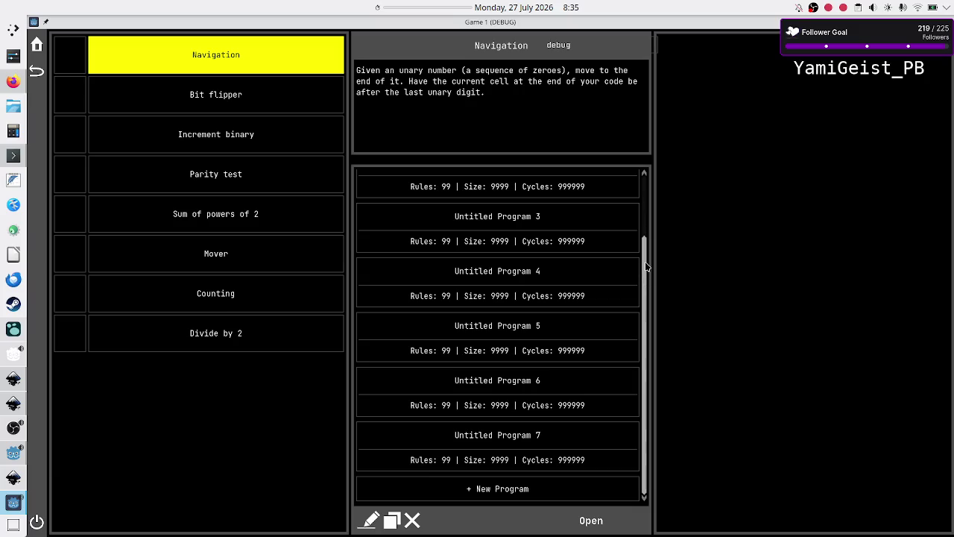
Step: Scroll the maximized game's program list up and down to review the seven untitled programs
scroll(647, 279, "up", 3)
scroll(648, 278, "down", 3)
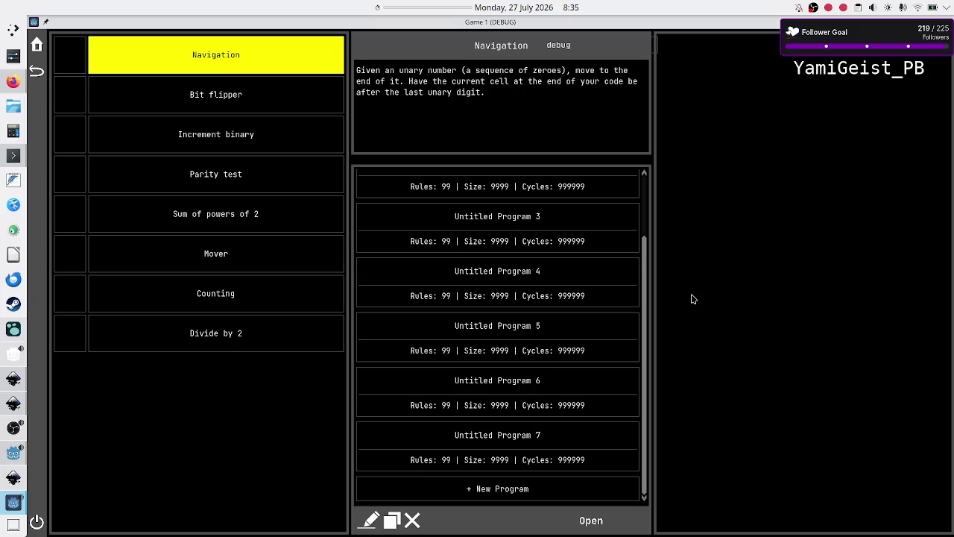
scroll(636, 323, "up", 3)
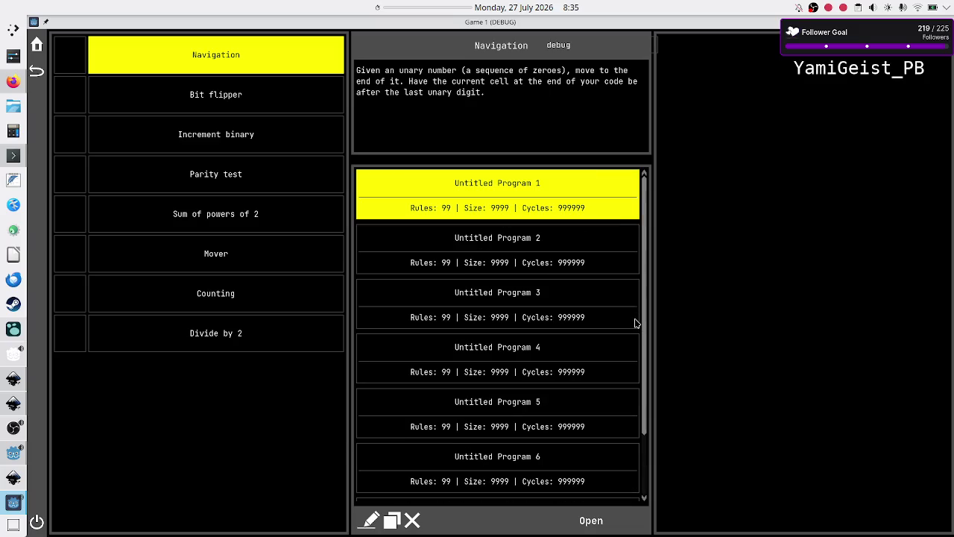
scroll(635, 323, "down", 3)
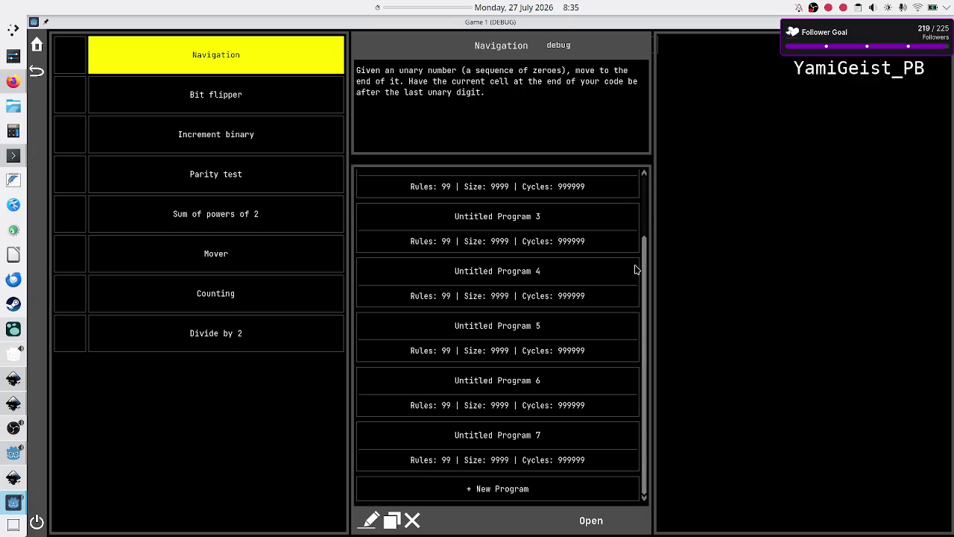
mouse_move(644, 275)
left_mouse_down()
mouse_move(652, 201)
mouse_move(645, 356)
left_mouse_up()
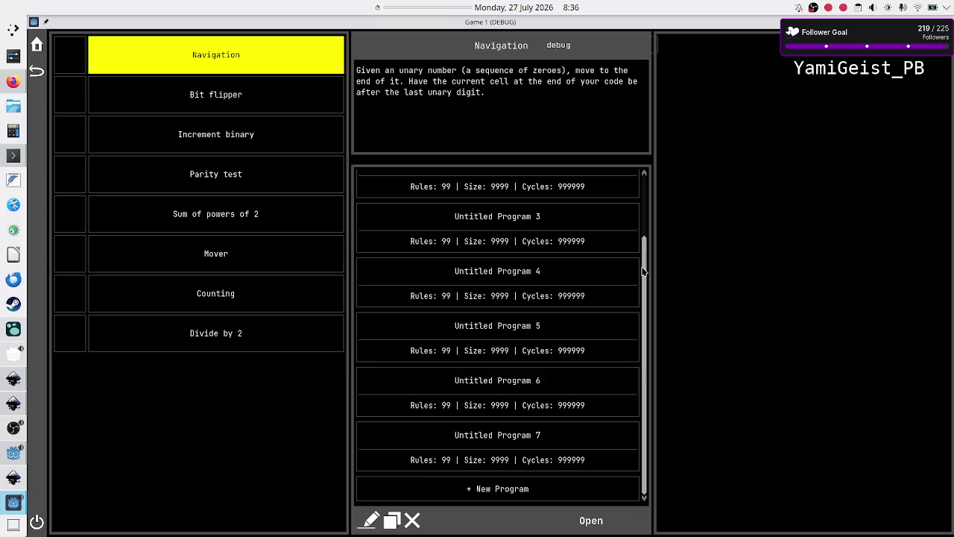
scroll(645, 206, "up", 3)
scroll(647, 205, "down", 3)
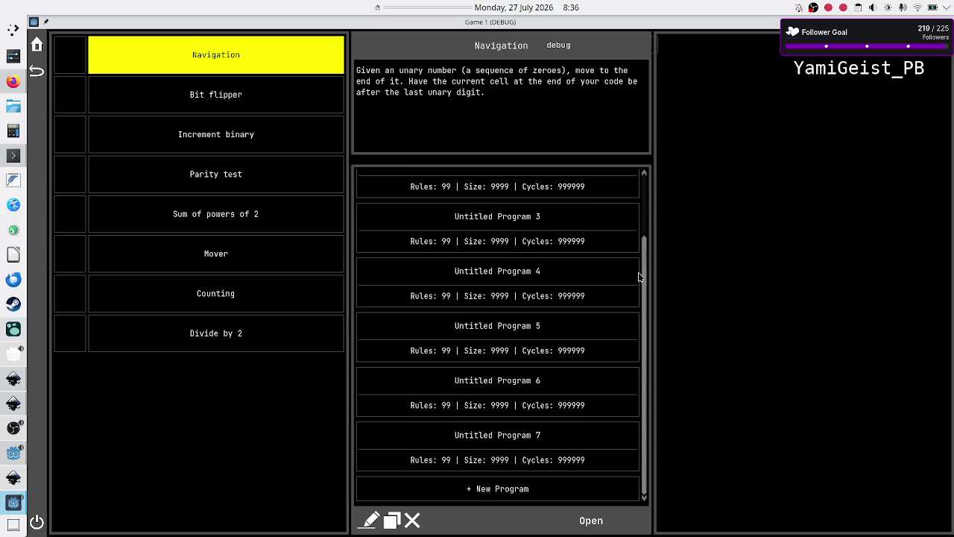
scroll(647, 366, "up", 3)
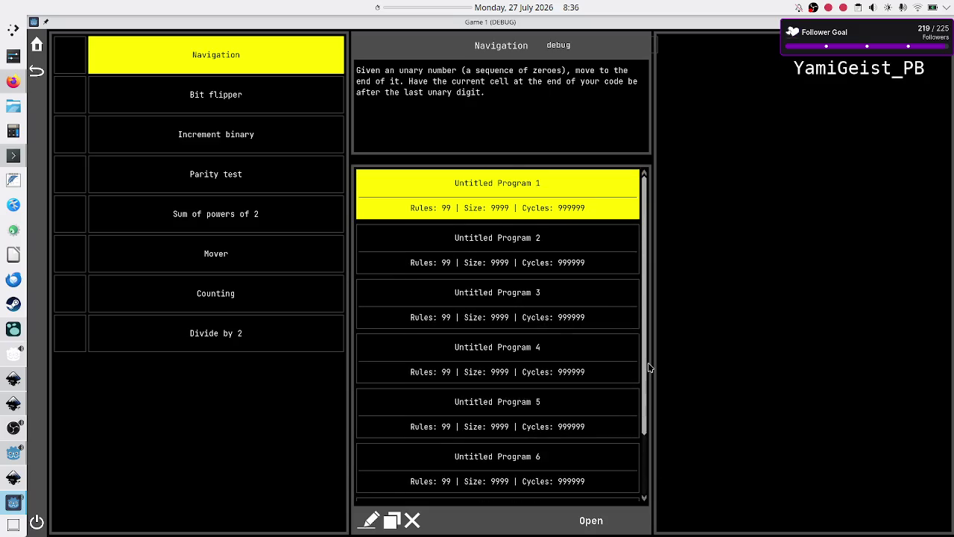
scroll(647, 417, "down", 3)
scroll(647, 470, "down", 2)
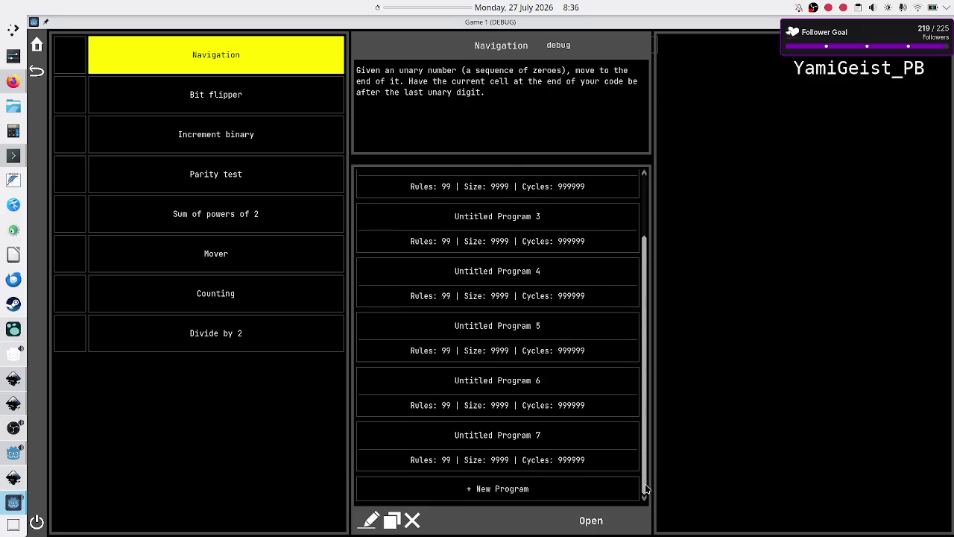
scroll(649, 402, "up", 3)
scroll(649, 463, "down", 3)
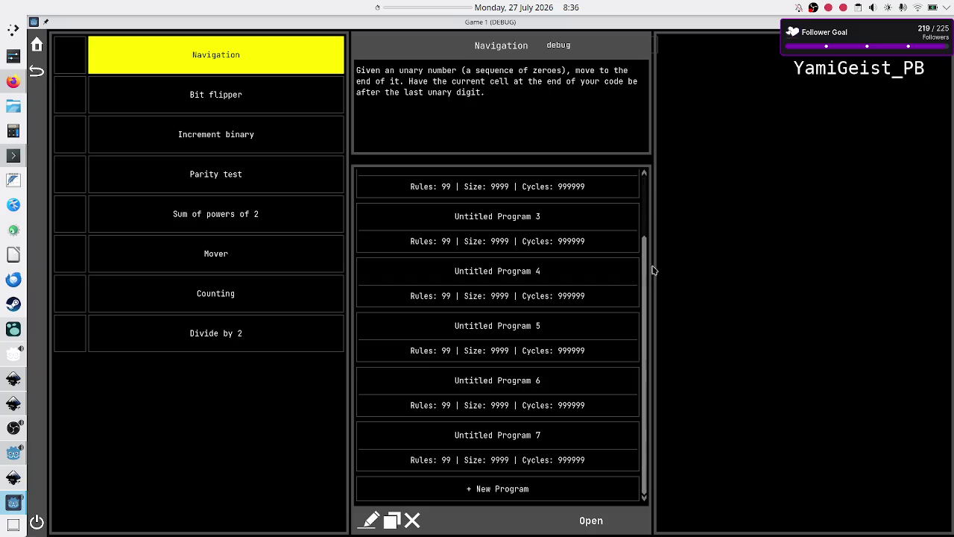
mouse_move(646, 304)
left_mouse_down()
mouse_move(652, 223)
mouse_move(654, 334)
left_mouse_up()
mouse_move(647, 303)
left_mouse_down()
mouse_move(646, 229)
mouse_move(652, 358)
mouse_move(646, 209)
mouse_move(650, 358)
mouse_move(646, 271)
mouse_move(646, 306)
mouse_move(634, 246)
mouse_move(644, 210)
mouse_move(647, 358)
mouse_move(646, 213)
mouse_move(649, 312)
left_mouse_up()
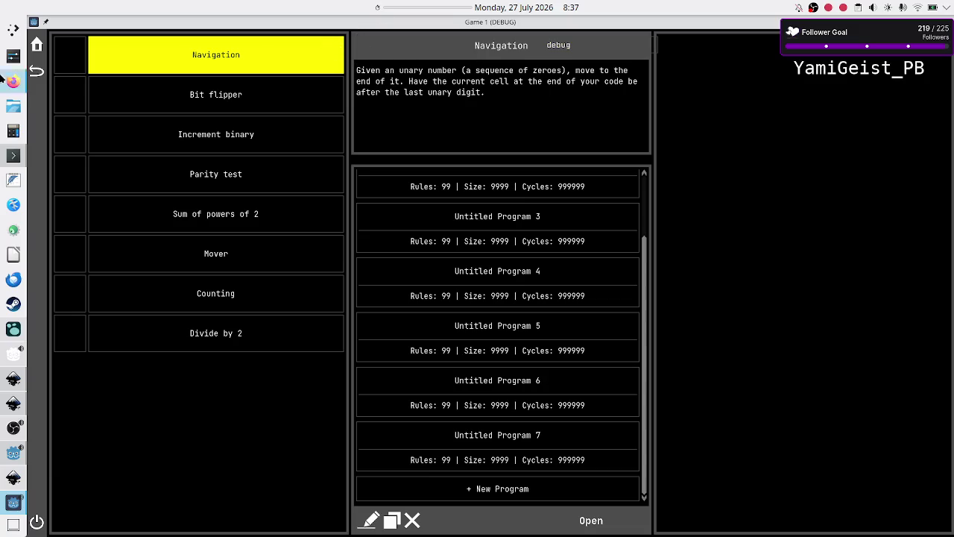
Step: Switch from the running Godot game to Firefox and open a new tab
left_click(6, 83)
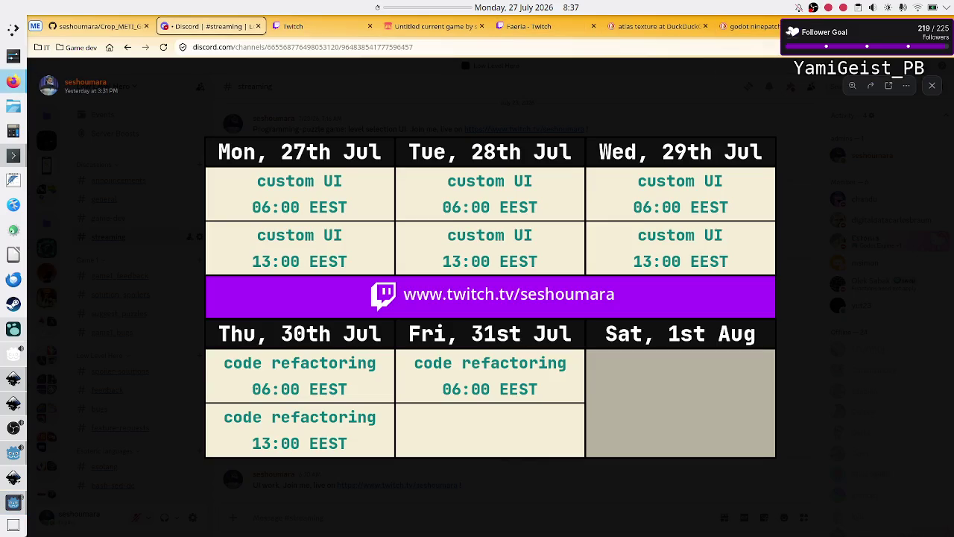
key("ctrl+t")
Step: Search DuckDuckGo for 'cris cross shading' and show only image results
type("cris ")
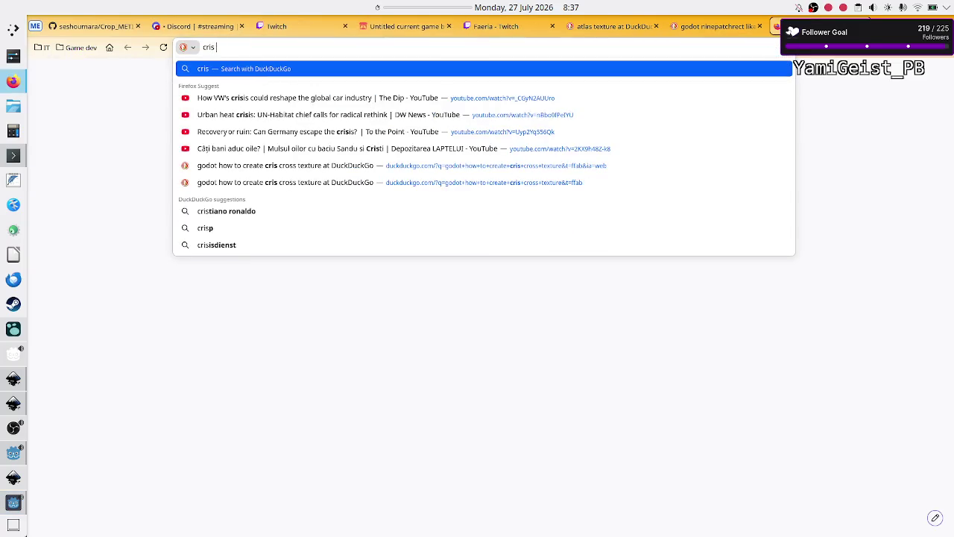
type("cross shading")
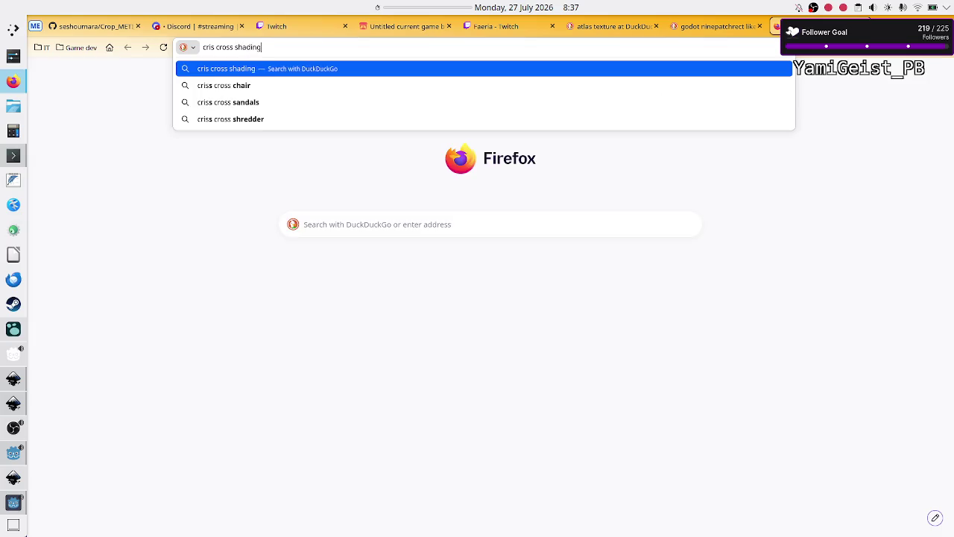
key("Return")
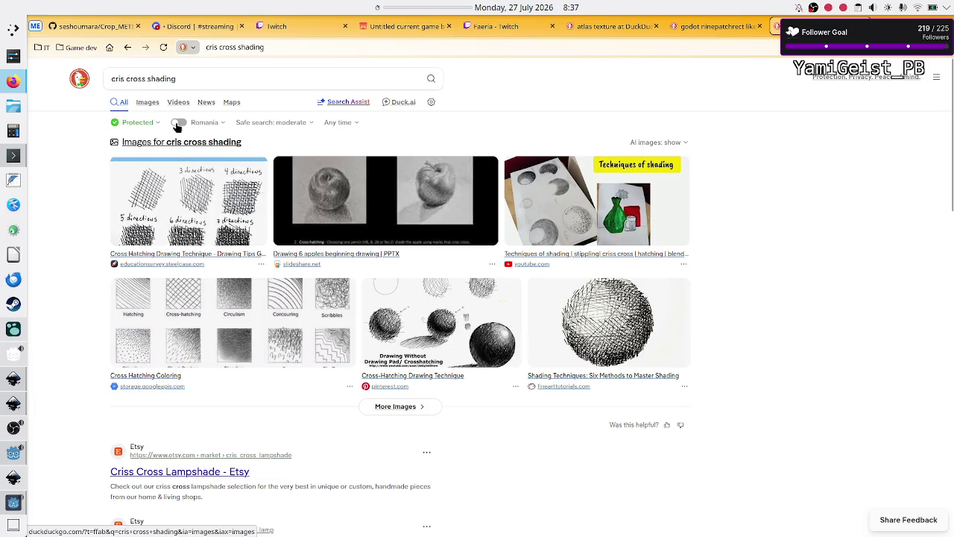
left_click(146, 102)
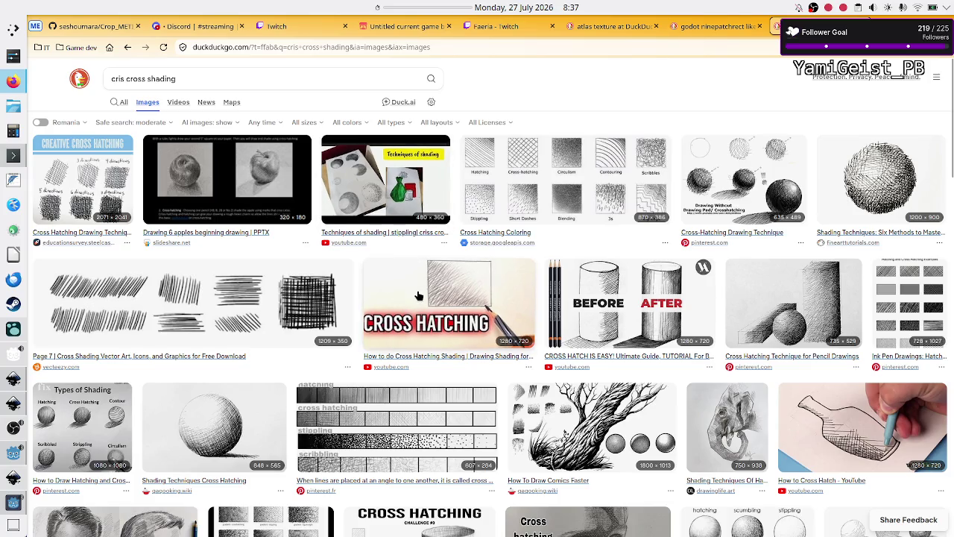
Step: Scroll through the hatching image results, then return to the search query
scroll(383, 345, "down", 3)
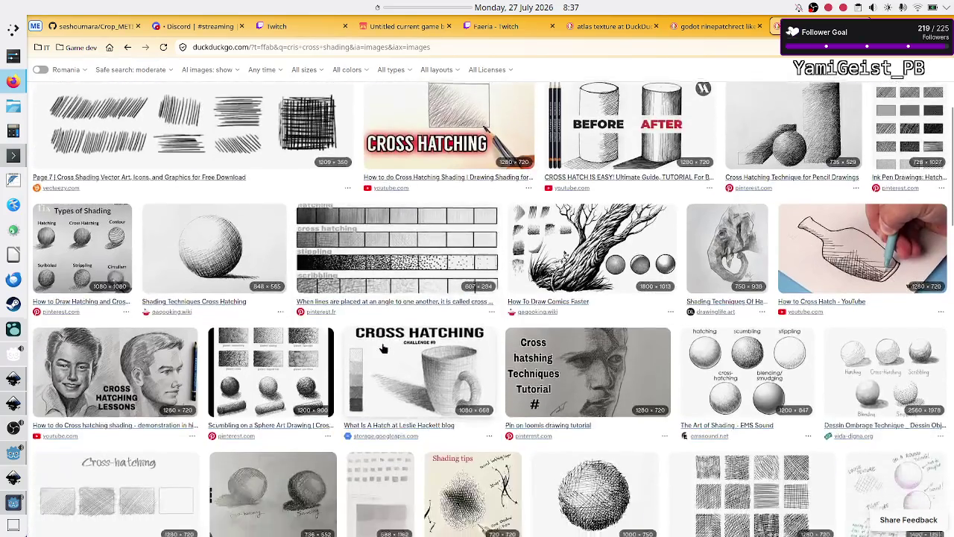
scroll(383, 342, "down", 4)
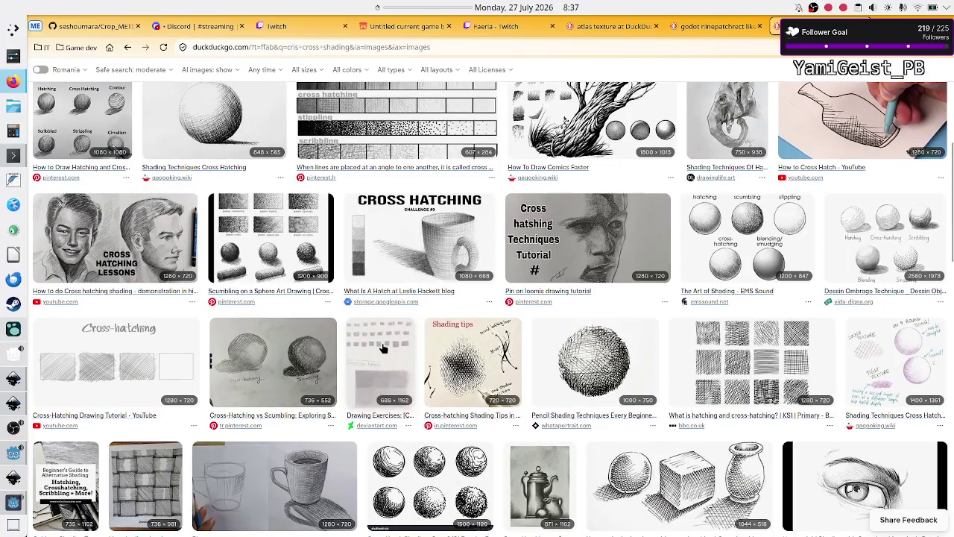
scroll(382, 342, "down", 1)
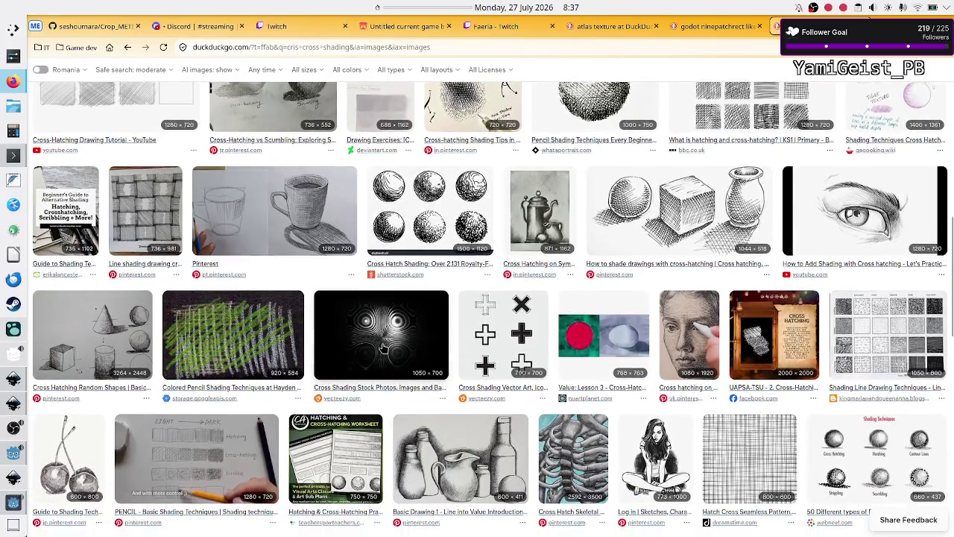
scroll(382, 343, "down", 2)
scroll(382, 348, "down", 3)
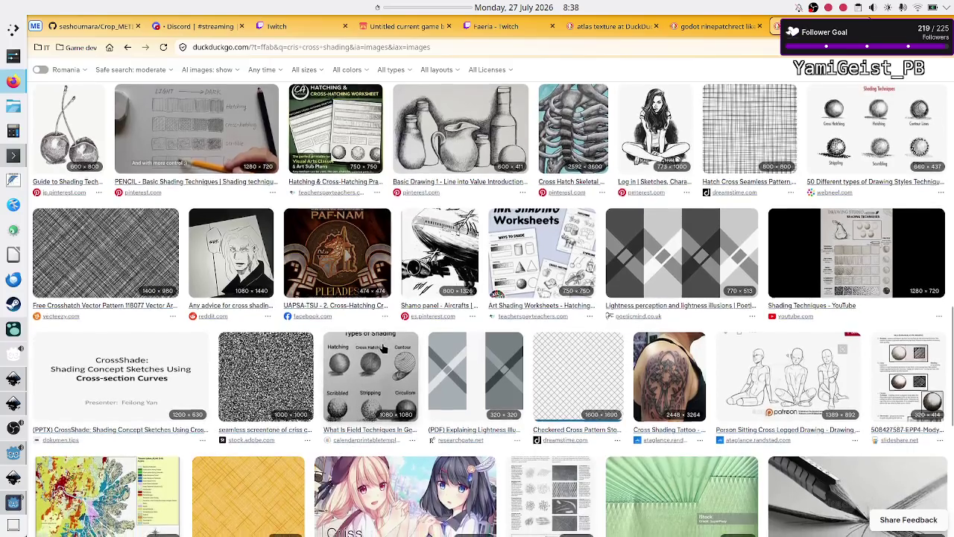
scroll(382, 342, "up", 10)
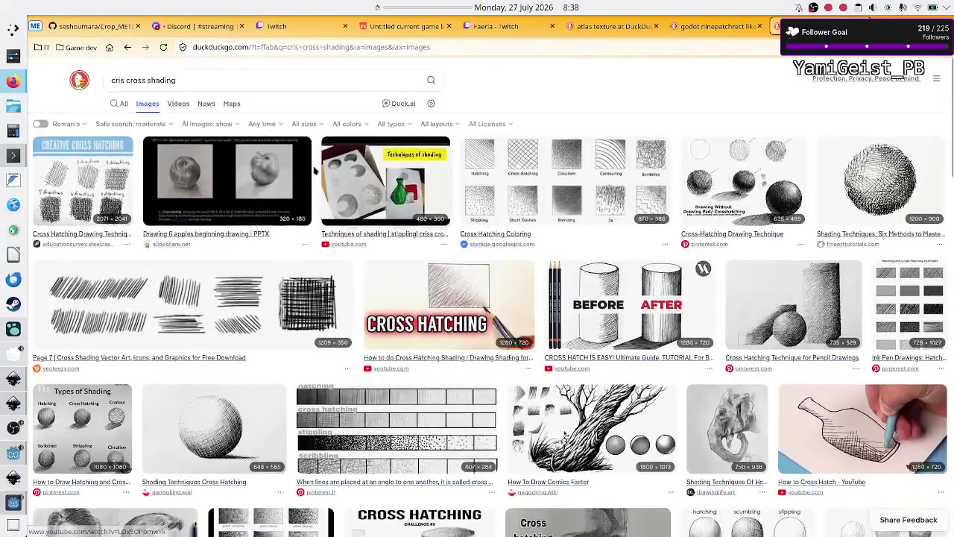
left_click(247, 85)
Step: Extend the query to 'cris cross shading UI' and browse the new image results
type("UI")
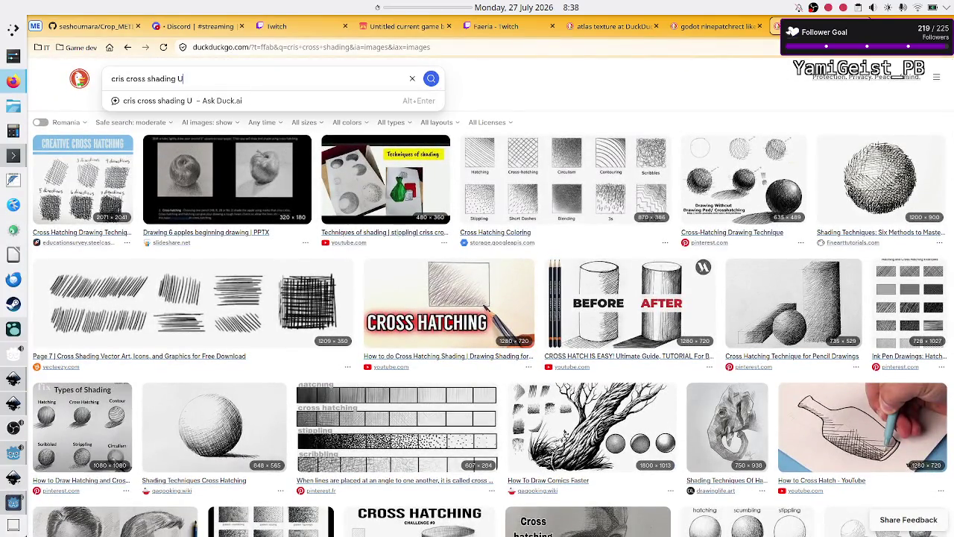
key("Return")
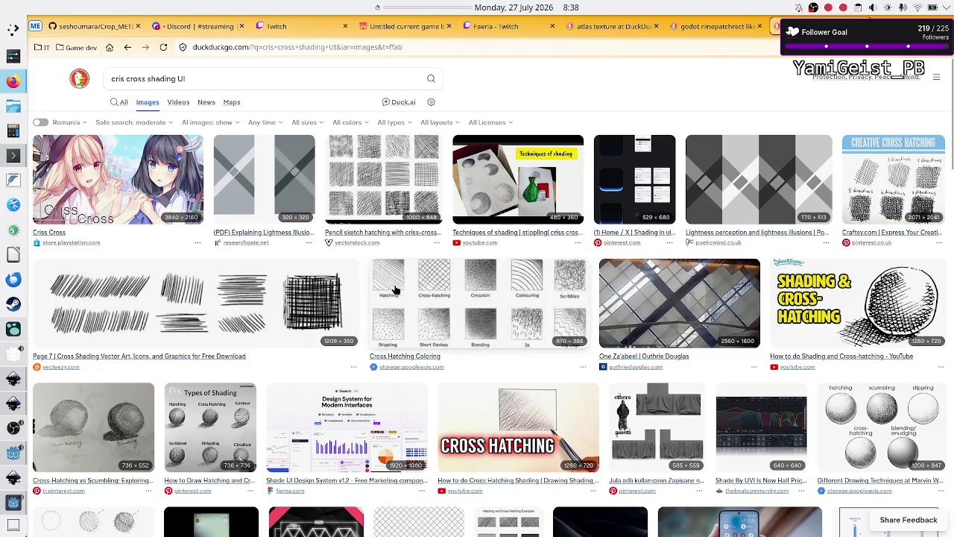
scroll(440, 337, "down", 5)
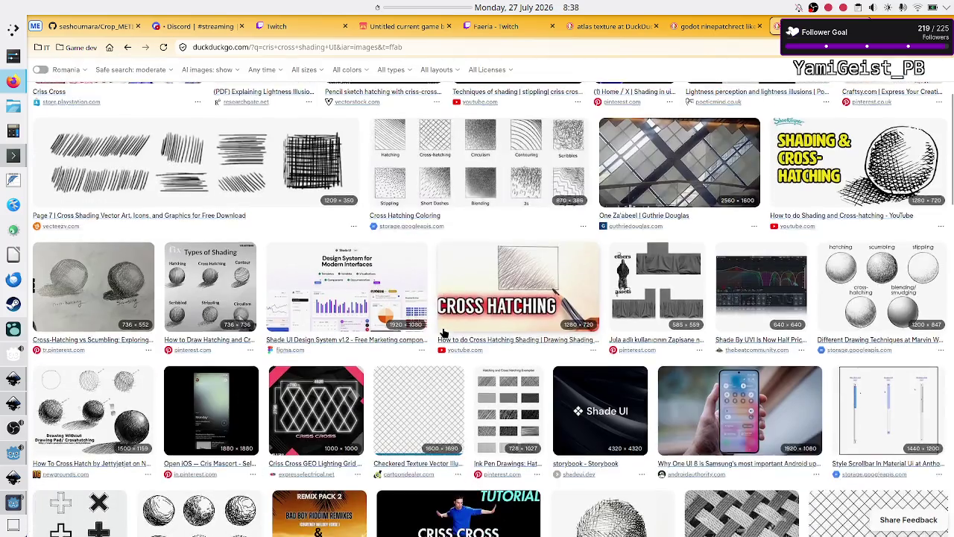
scroll(444, 333, "up", 5)
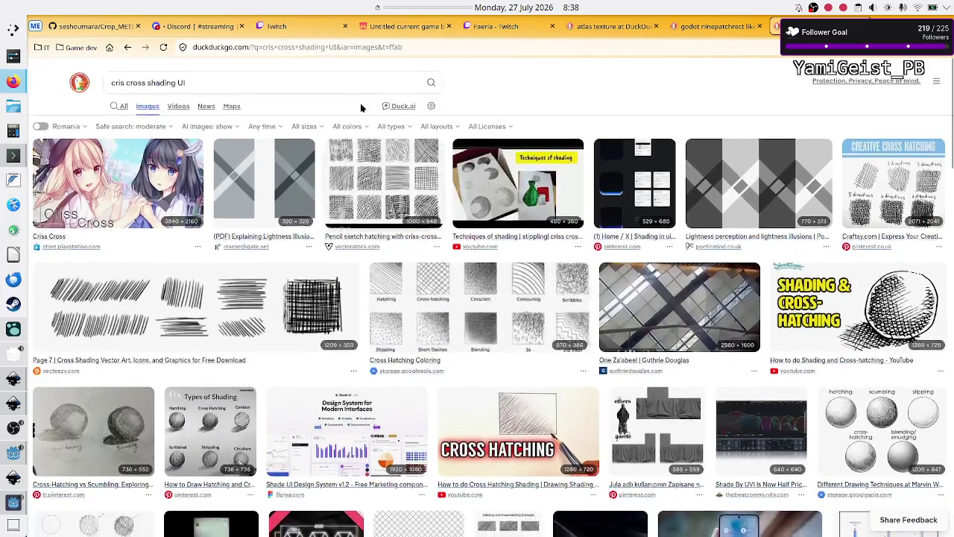
Step: Replace the search query with 'old operating systems'
left_click(253, 79)
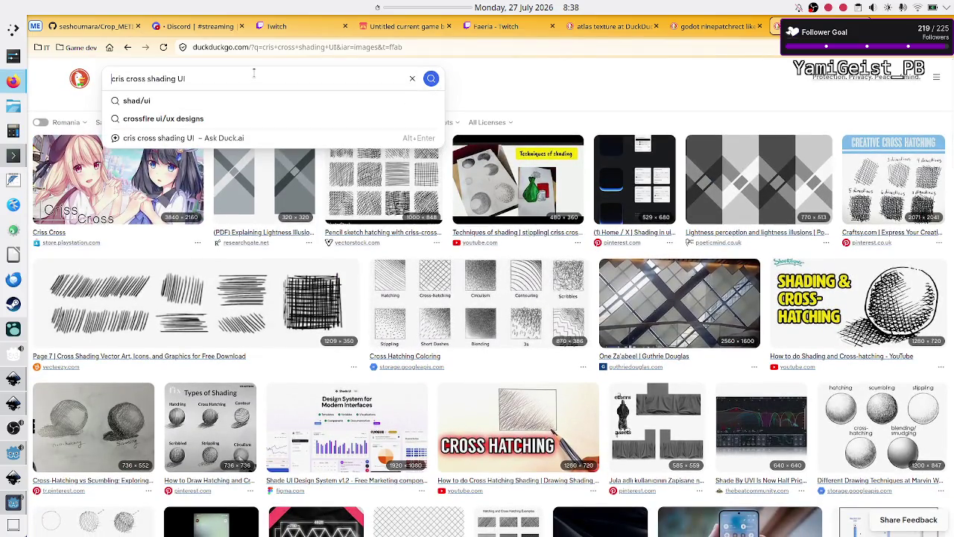
key("ctrl+a")
type("old ope")
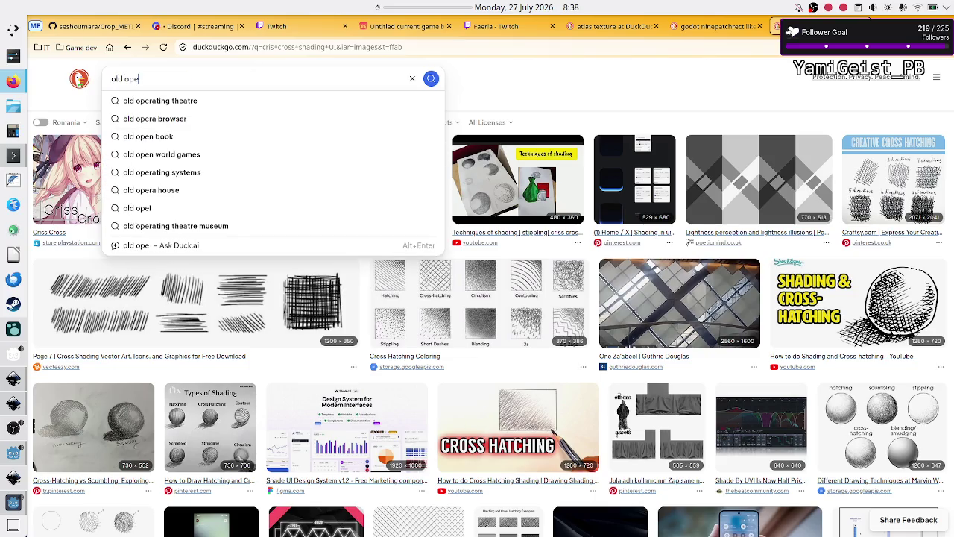
type("rating")
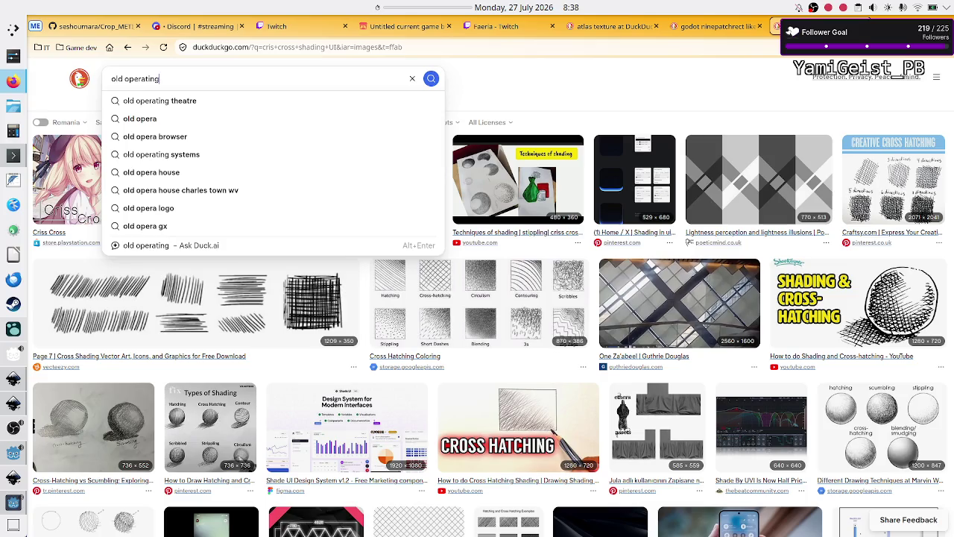
type(" system")
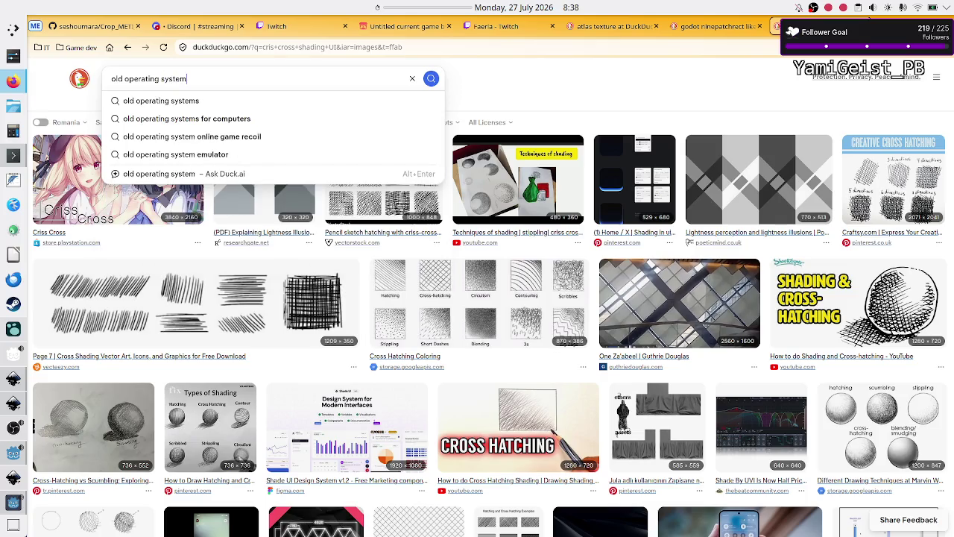
type("s")
Step: Run the 'old operating systems' image search and open the virtual-museum screenshot grid in a new tab
key("Return")
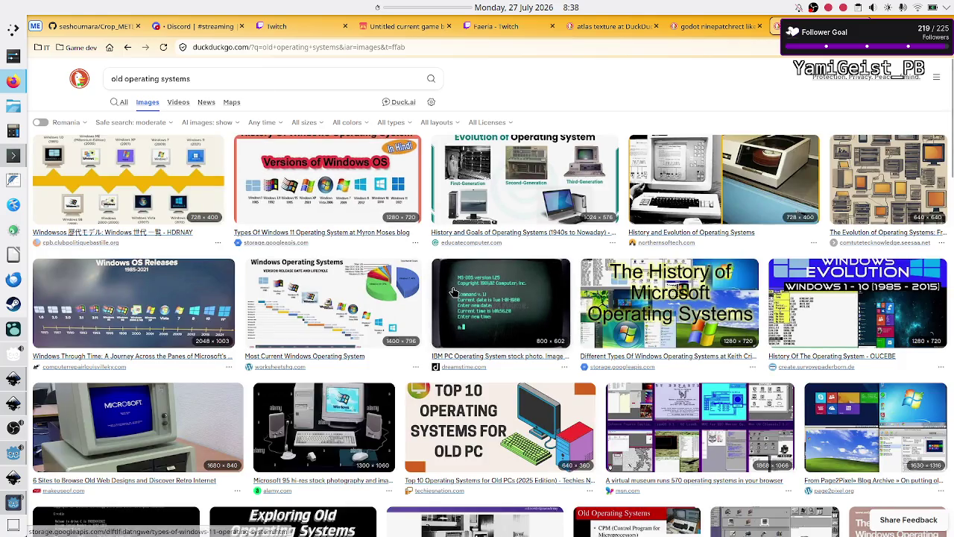
left_click(691, 439)
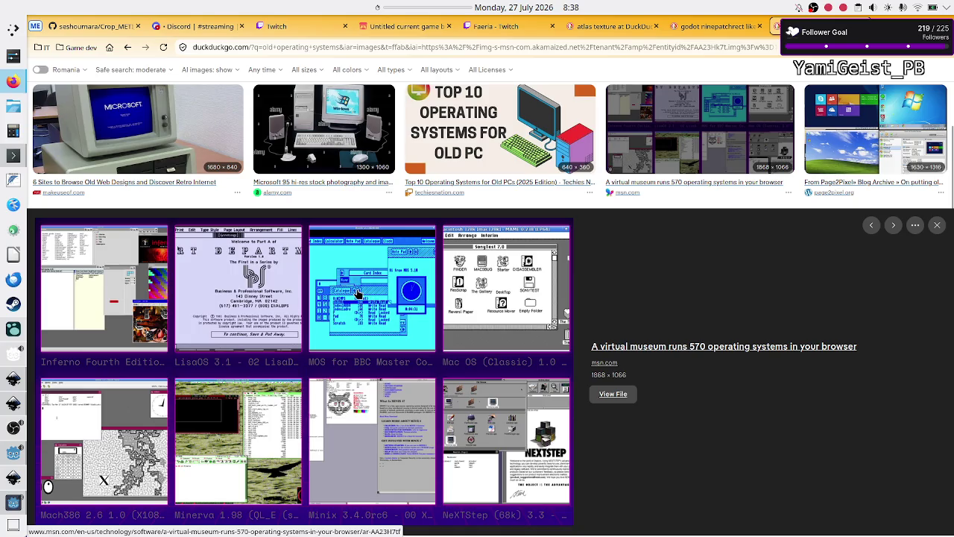
right_click(359, 294)
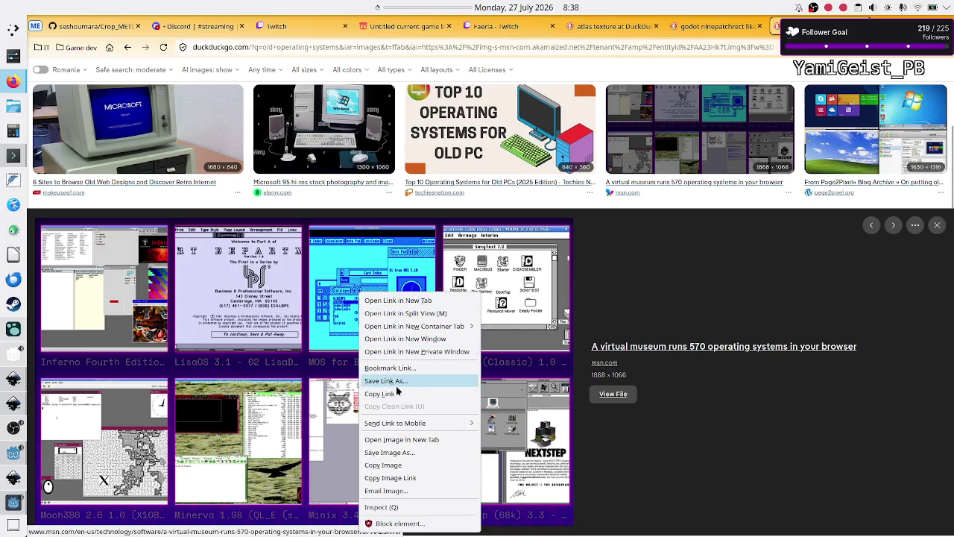
left_click(401, 440)
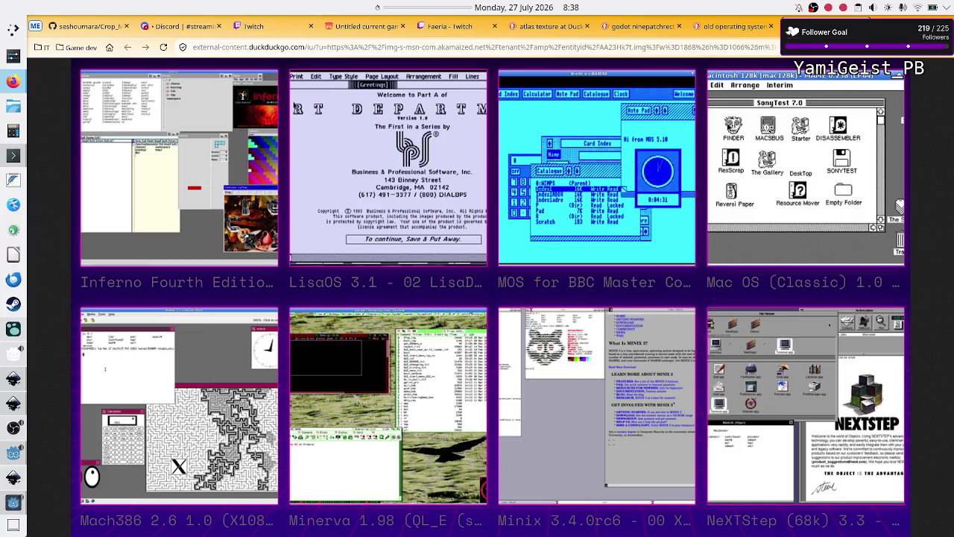
Step: Zoom the screenshot grid in three times and pan to the Macintosh 128k MAME desktop
key("ctrl+plus")
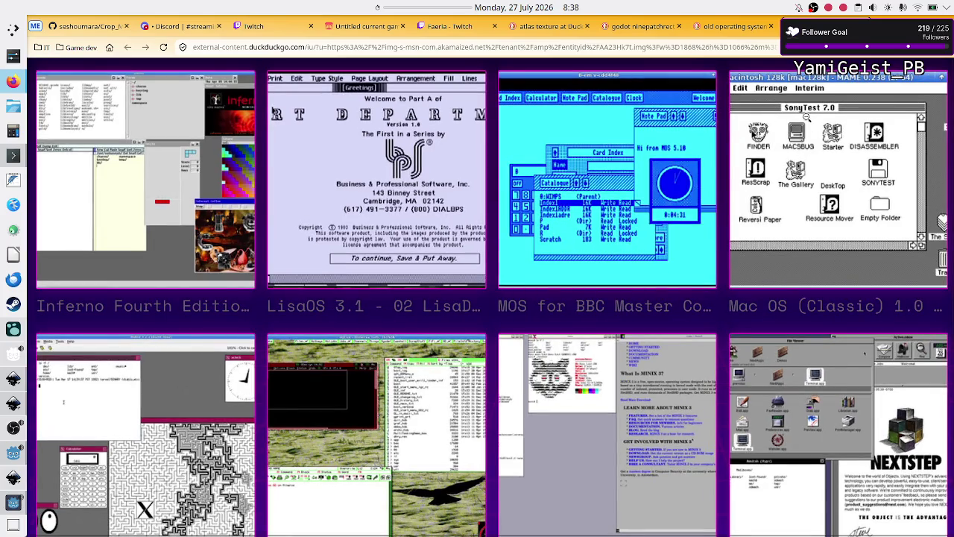
key("ctrl+plus")
key("ctrl+plus")
key("ctrl+plus")
scroll(807, 117, "right", 5)
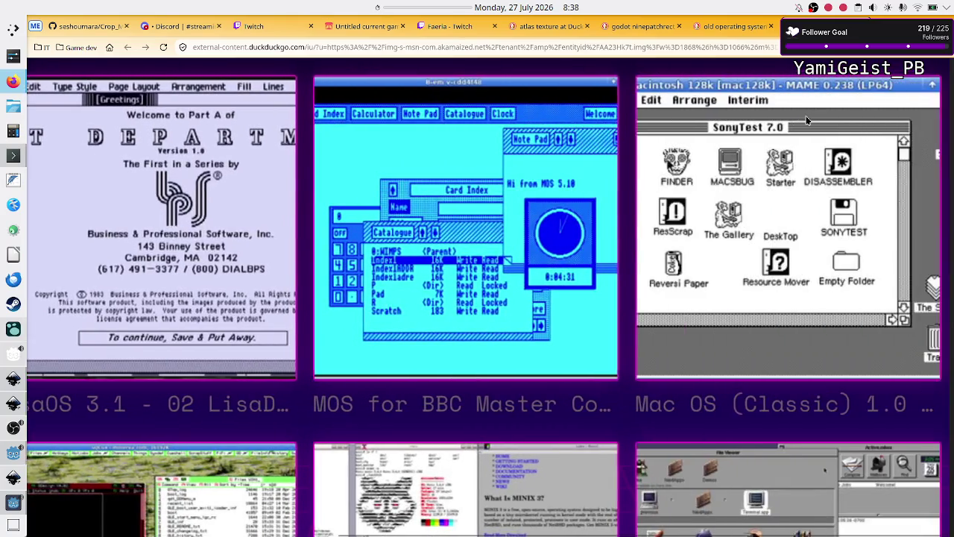
key("ctrl+plus")
key("ctrl+plus")
key("ctrl+plus")
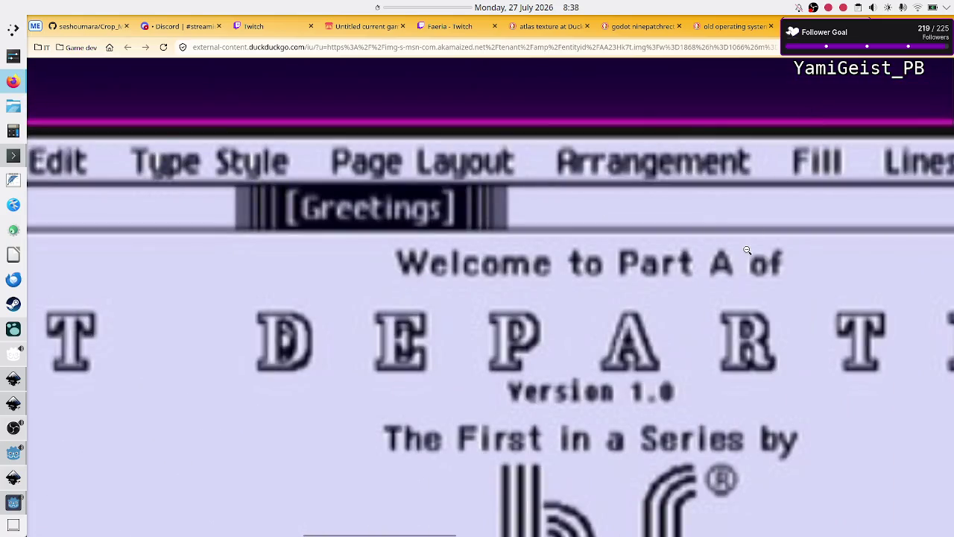
scroll(748, 249, "right", 10)
scroll(708, 261, "left", 1)
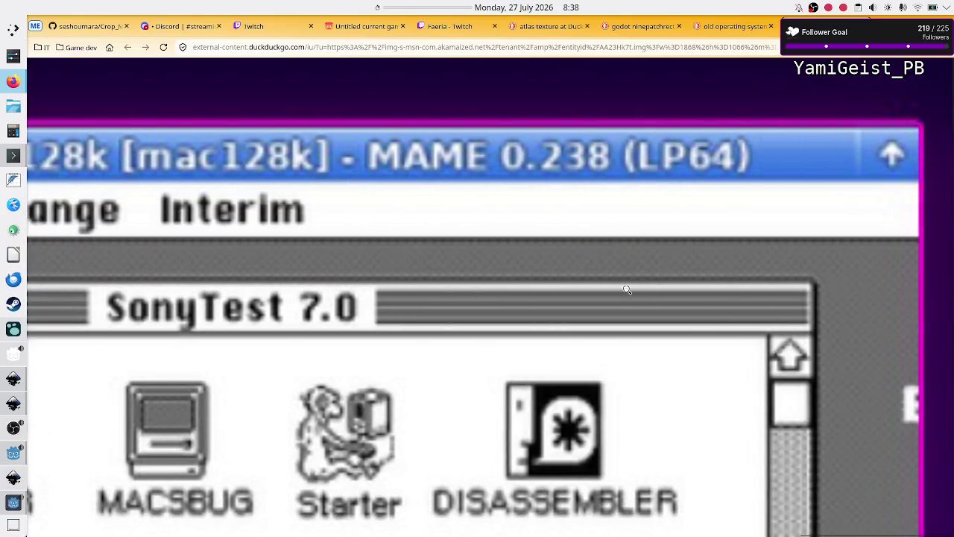
scroll(378, 334, "left", 4)
scroll(378, 334, "down", 1)
scroll(378, 334, "left", 3)
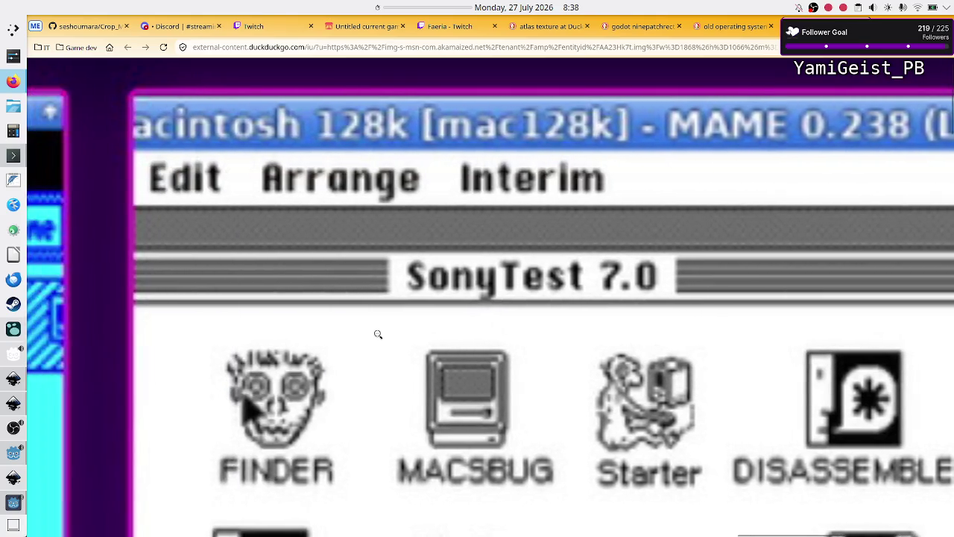
scroll(378, 334, "right", 1)
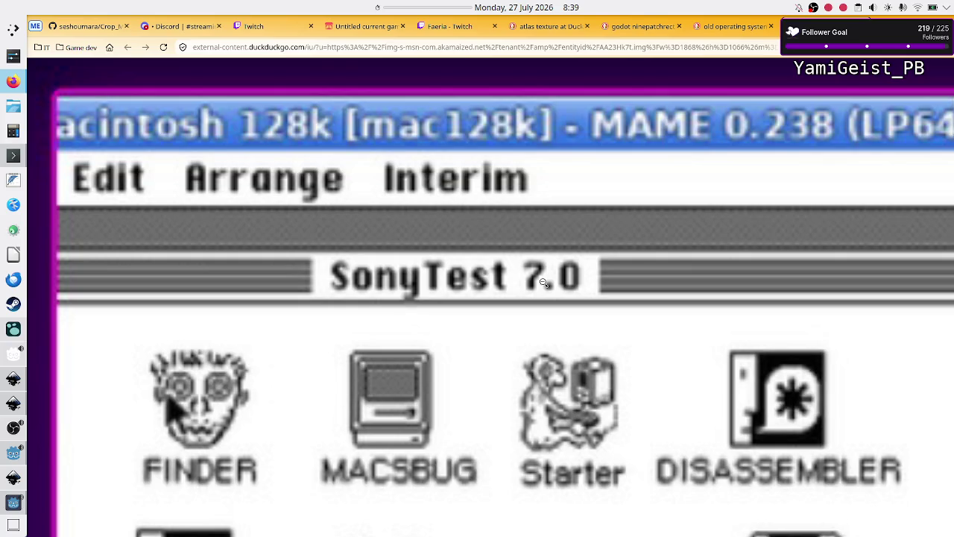
scroll(543, 282, "left", 3)
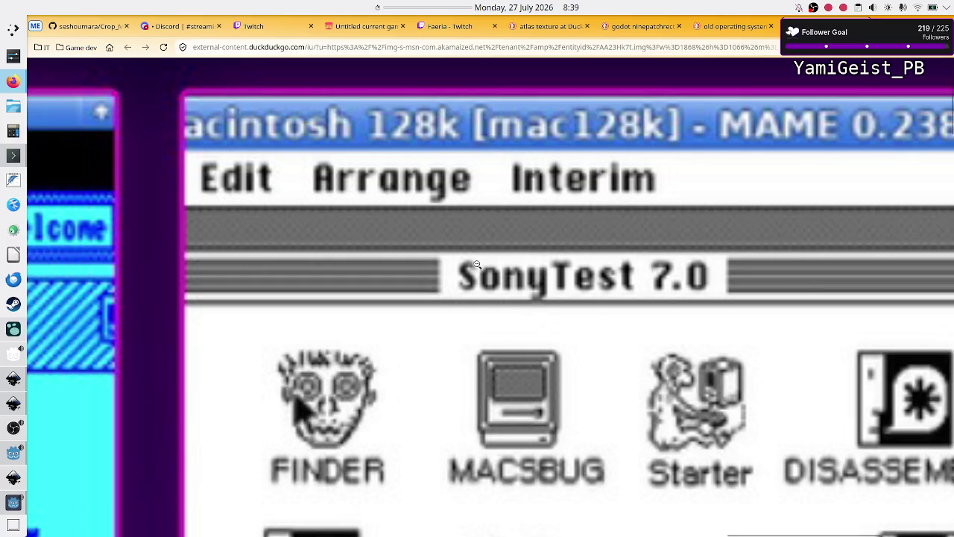
scroll(569, 259, "down", 1)
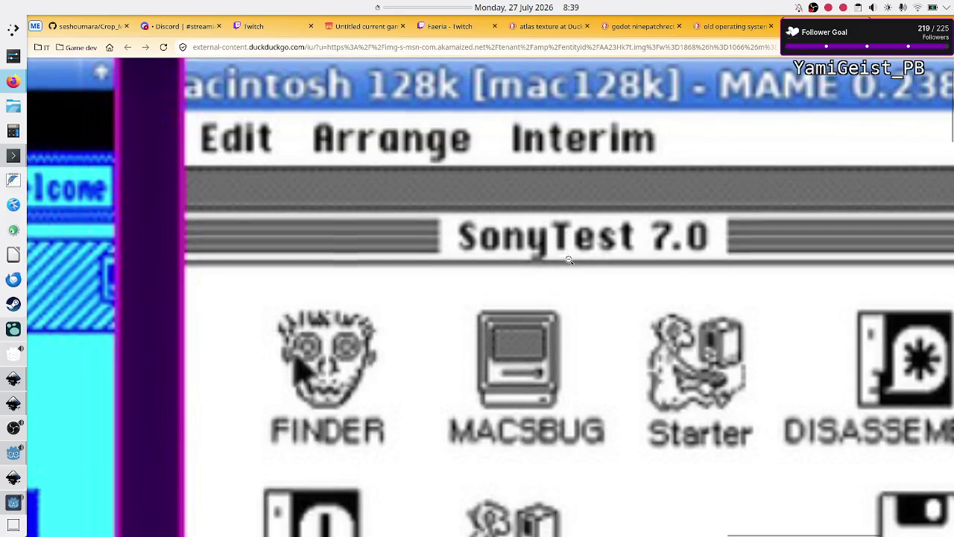
left_click(569, 260)
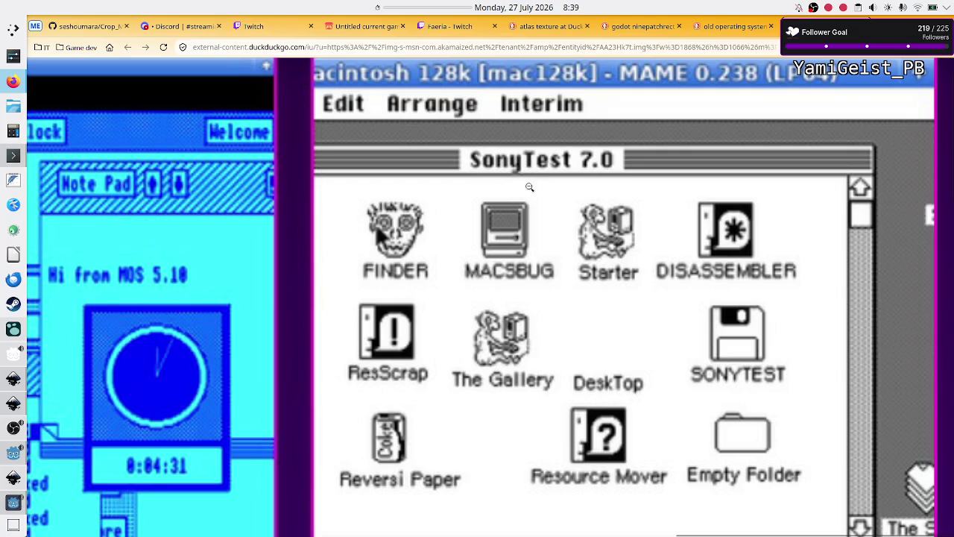
Step: Magnify the upper-left of the grid and pan across the Art Department and Inferno screens
left_click(868, 322)
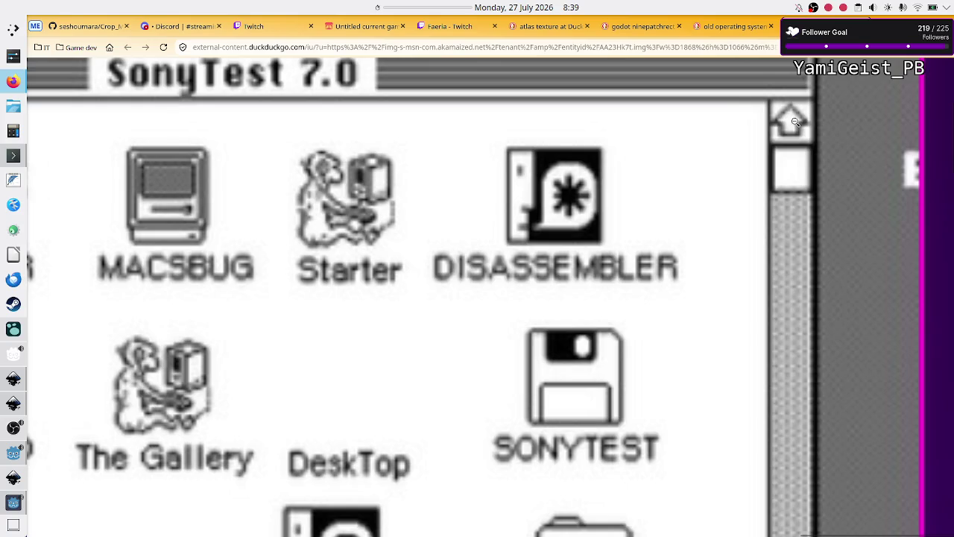
scroll(795, 362, "down", 8)
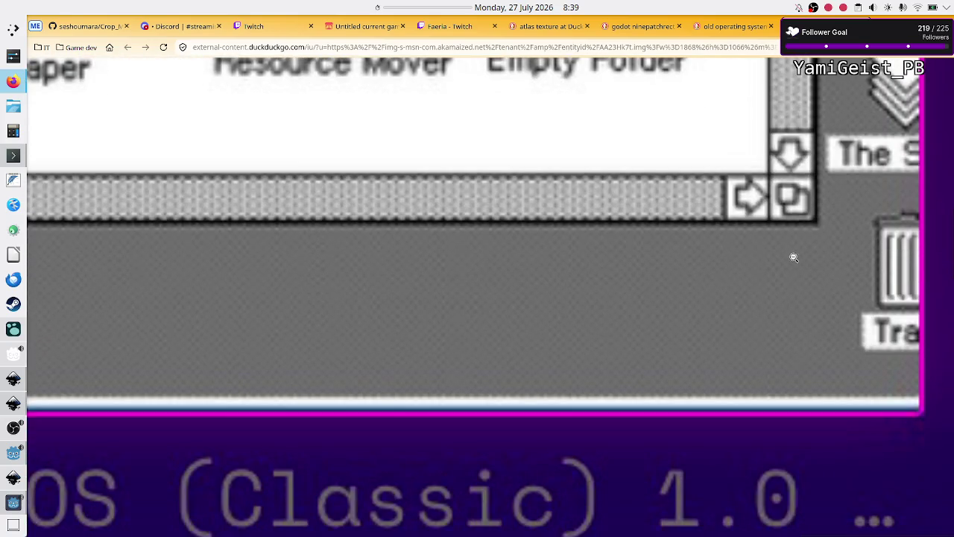
scroll(792, 153, "up", 8)
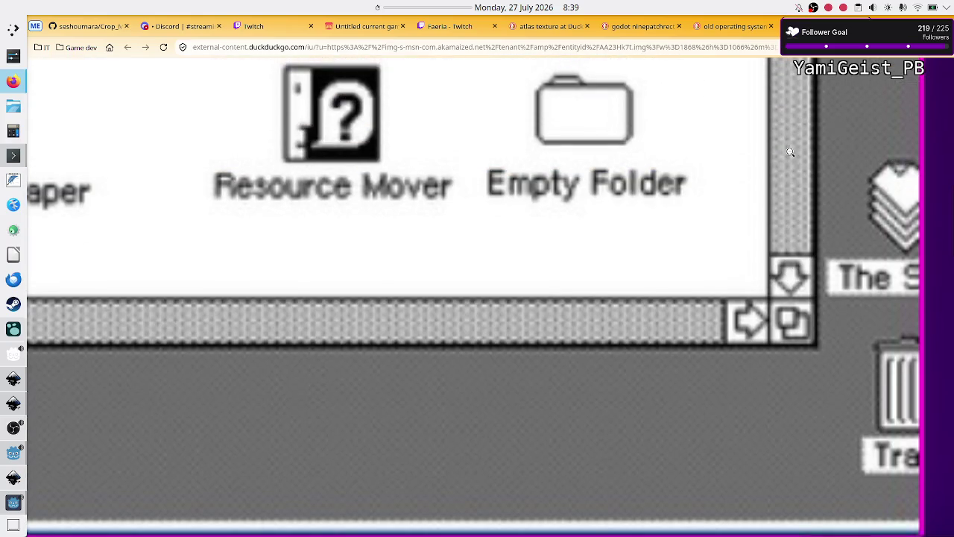
scroll(791, 152, "up", 1)
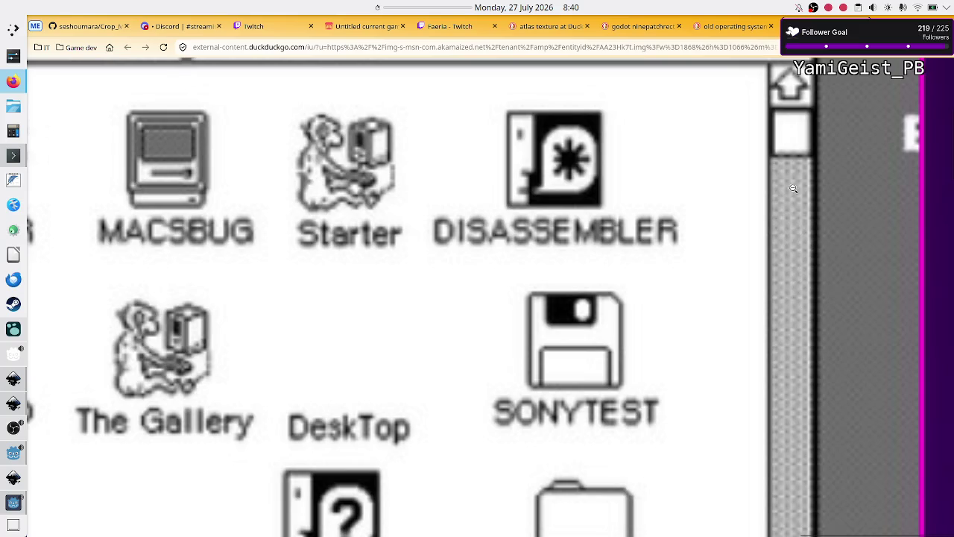
scroll(797, 271, "down", 2)
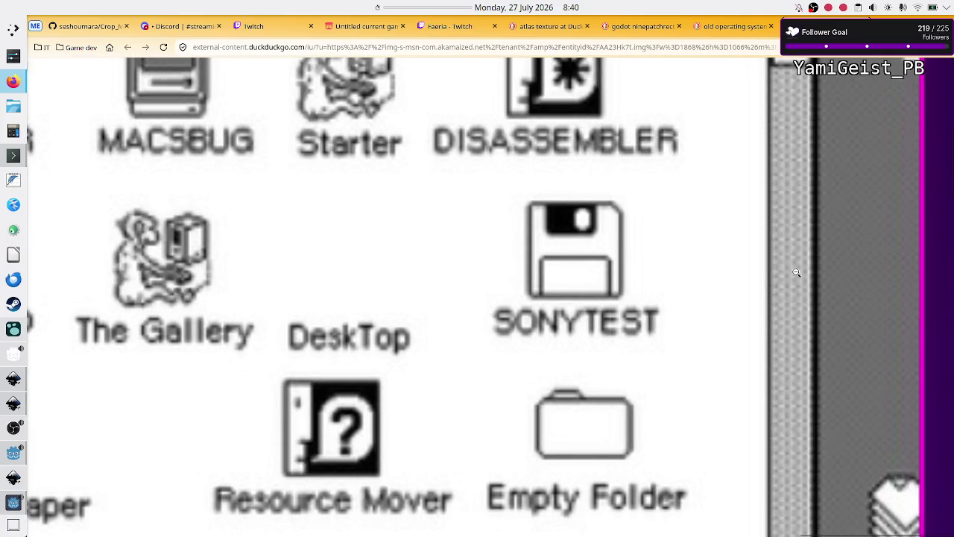
scroll(794, 276, "down", 3)
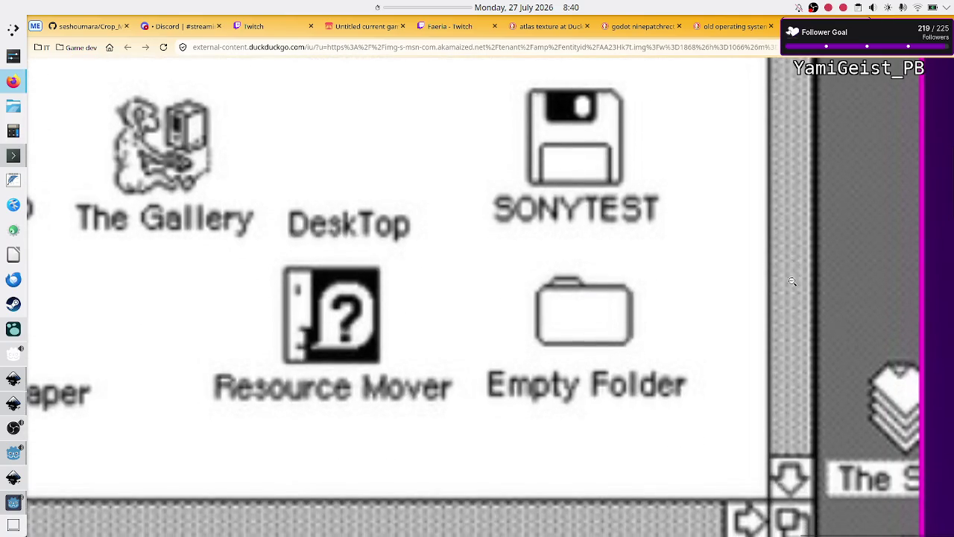
scroll(791, 304, "up", 2)
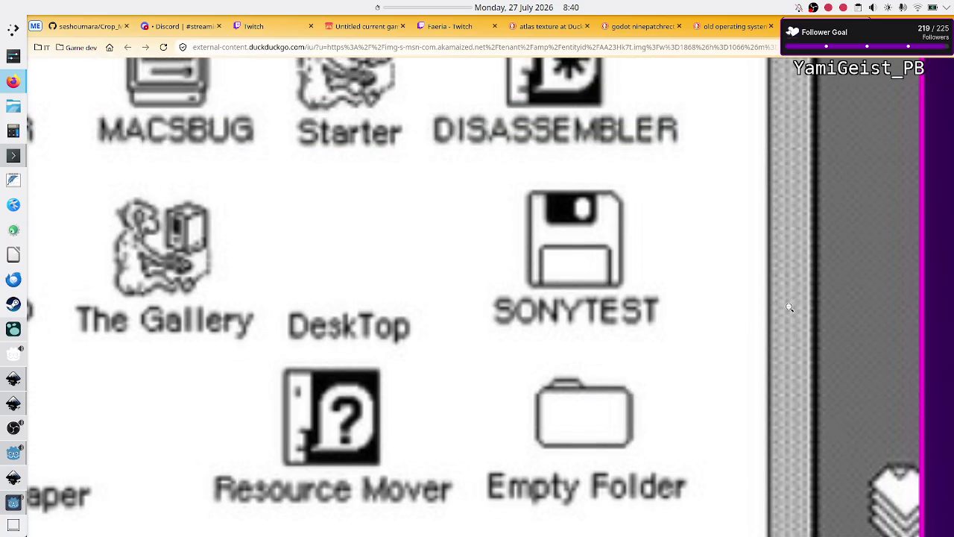
scroll(790, 307, "up", 2)
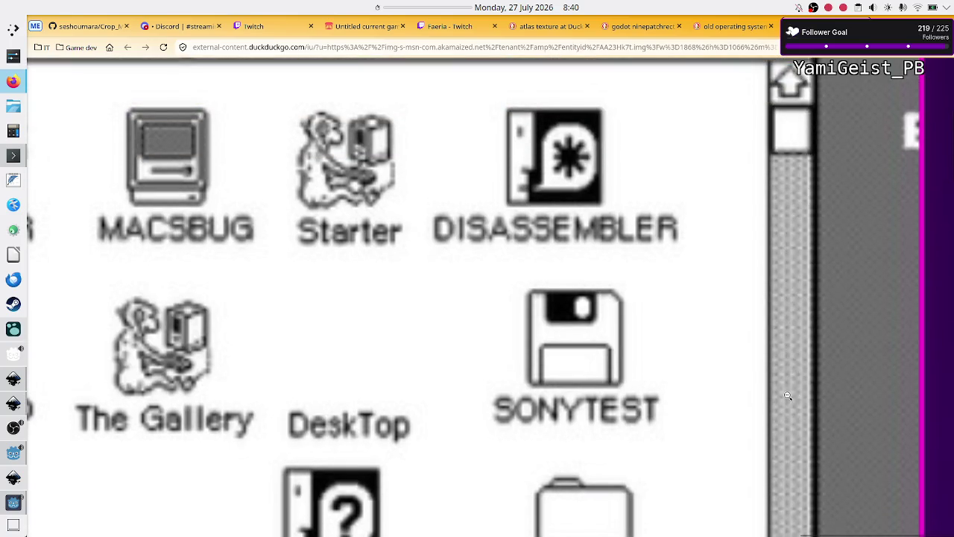
scroll(788, 396, "down", 5)
scroll(798, 388, "up", 3)
scroll(811, 378, "down", 3)
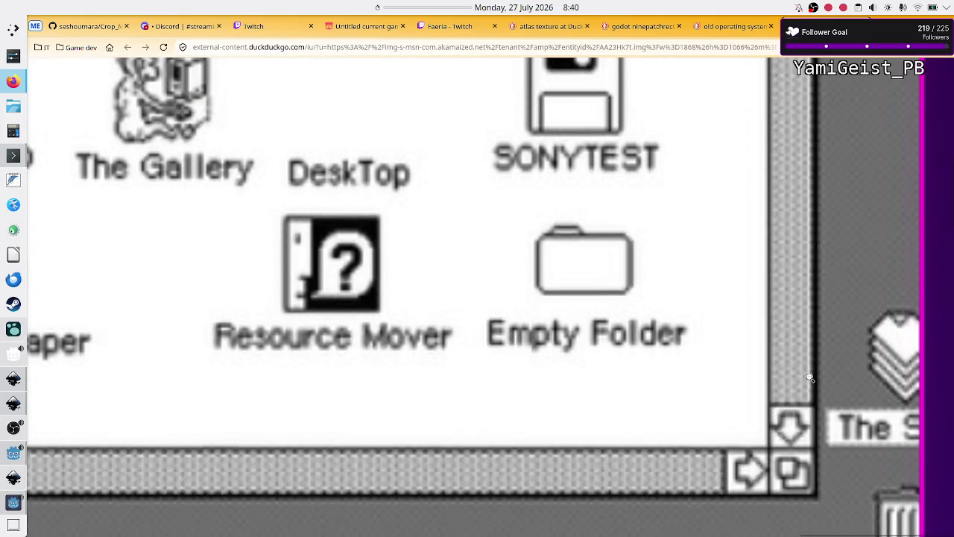
scroll(810, 378, "down", 1)
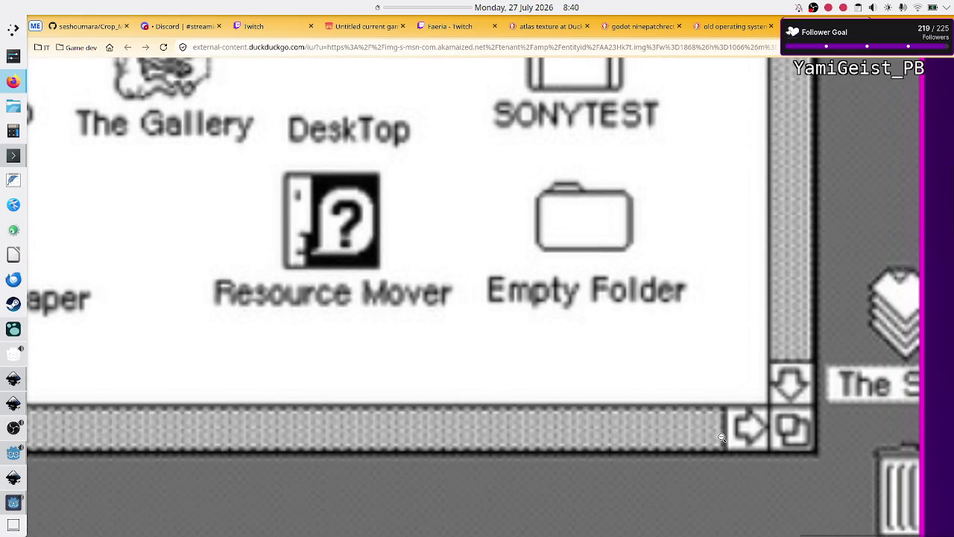
scroll(720, 437, "left", 8)
scroll(722, 438, "right", 8)
scroll(722, 438, "down", 1)
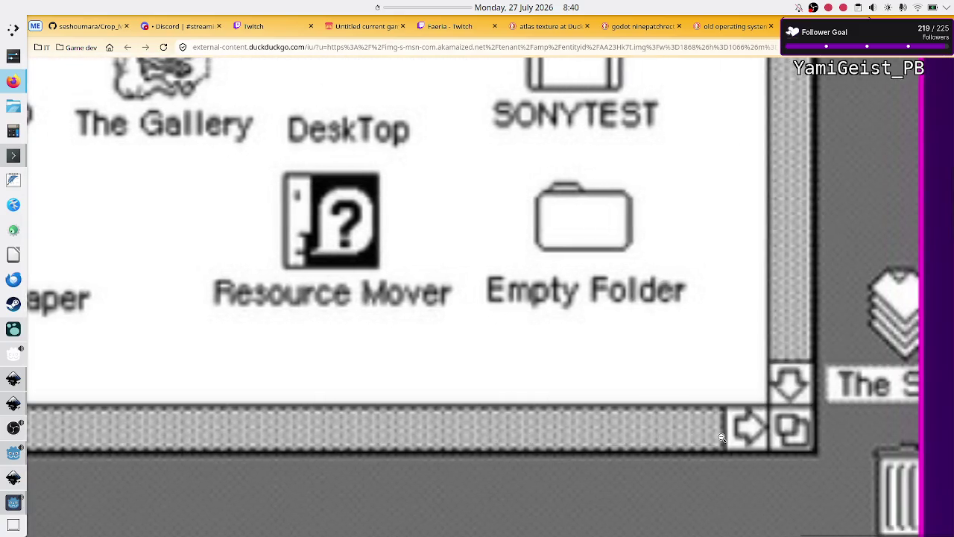
scroll(722, 438, "up", 1)
scroll(722, 438, "left", 5)
scroll(722, 438, "right", 5)
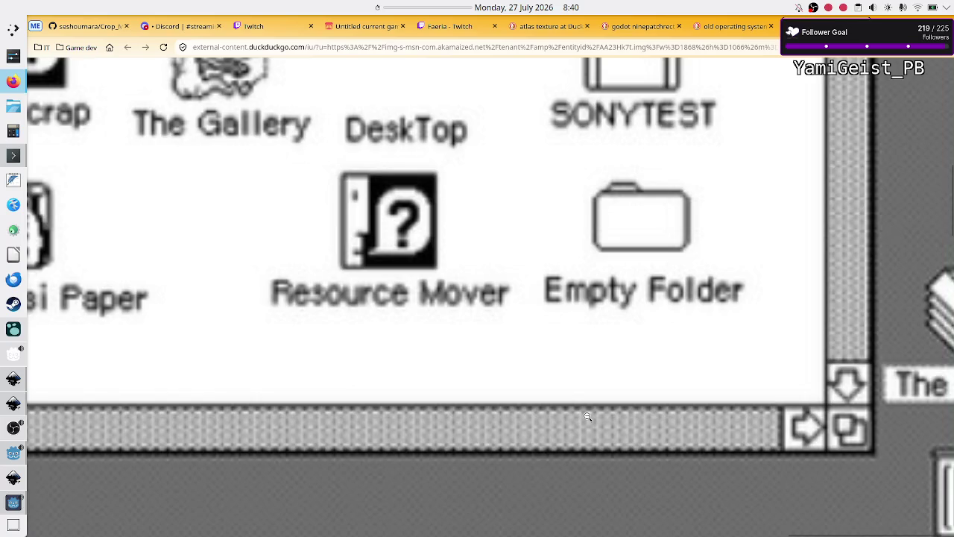
scroll(523, 227, "down", 2)
left_click(523, 226)
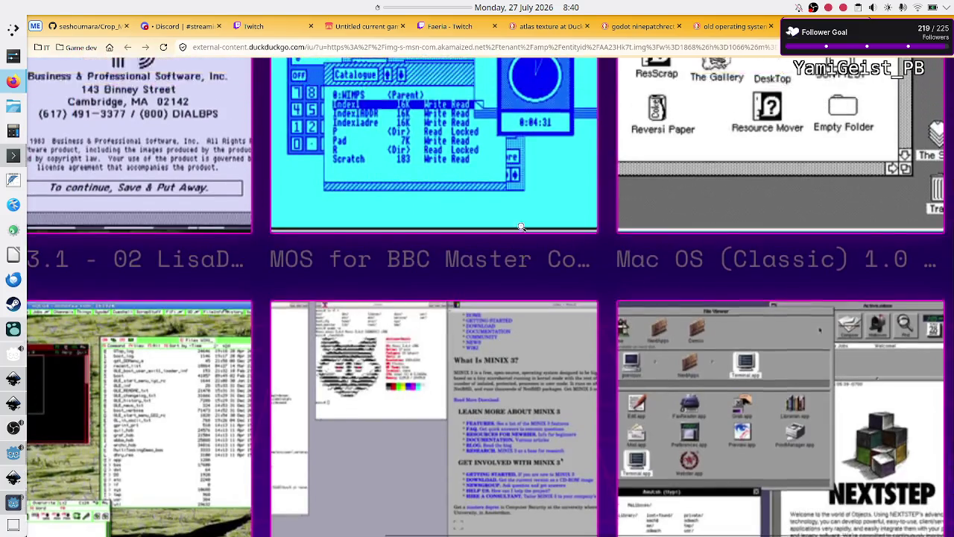
Step: Magnify the BBC Master screenshot, pan across it, and shrink back to the whole grid
scroll(522, 227, "up", 4)
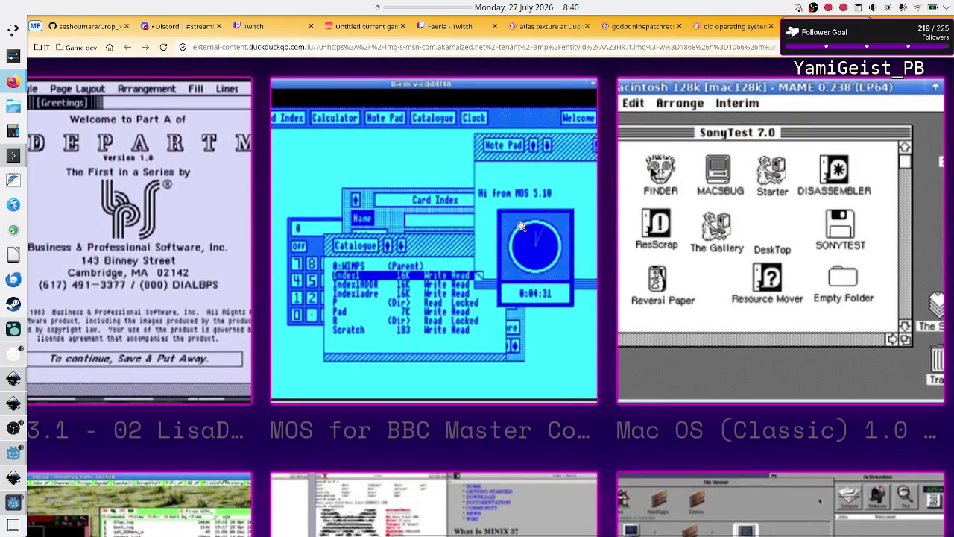
left_click(574, 142)
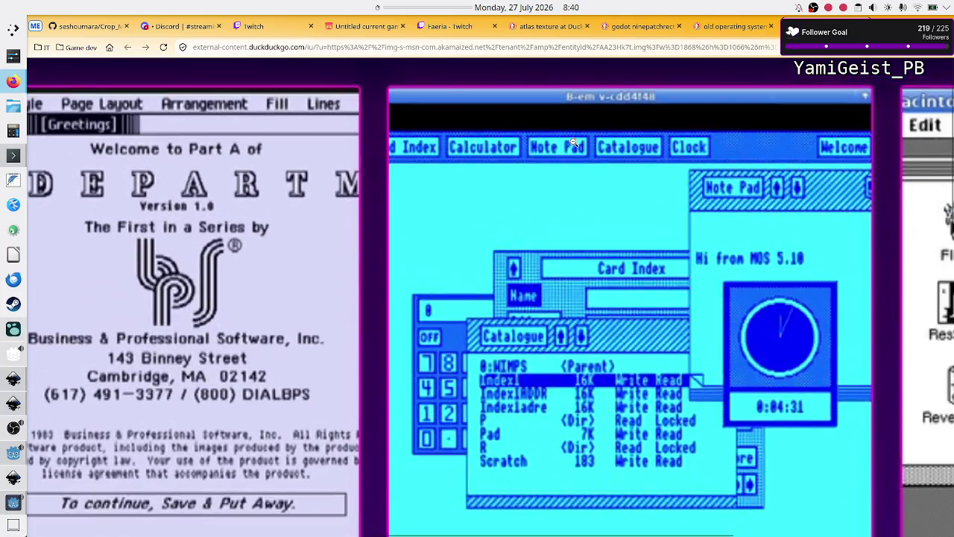
scroll(574, 142, "right", 4)
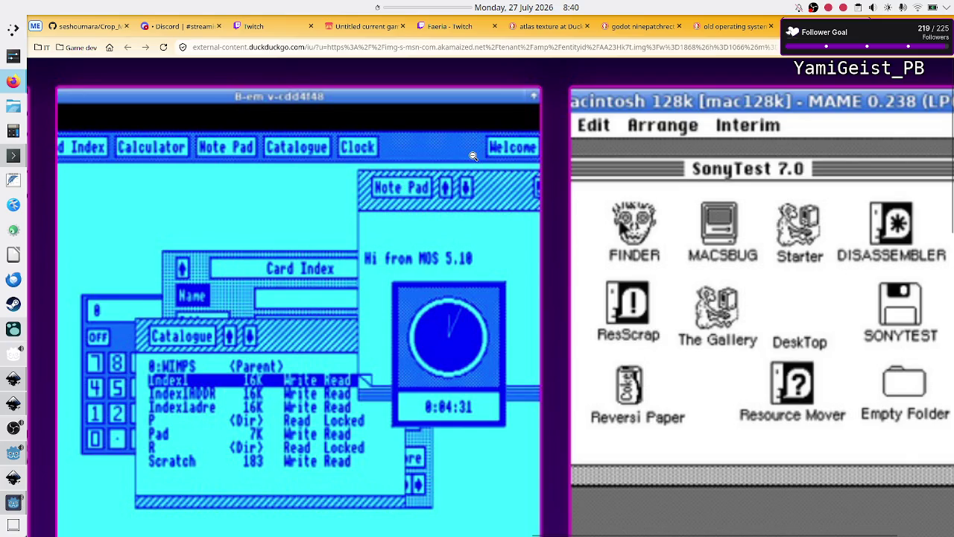
scroll(448, 191, "right", 2)
scroll(448, 191, "left", 3)
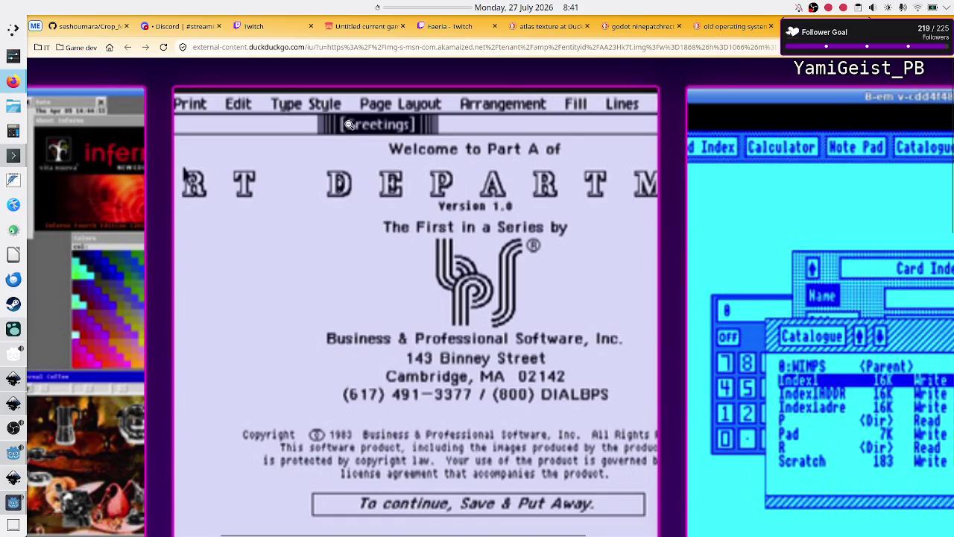
scroll(400, 191, "left", 5)
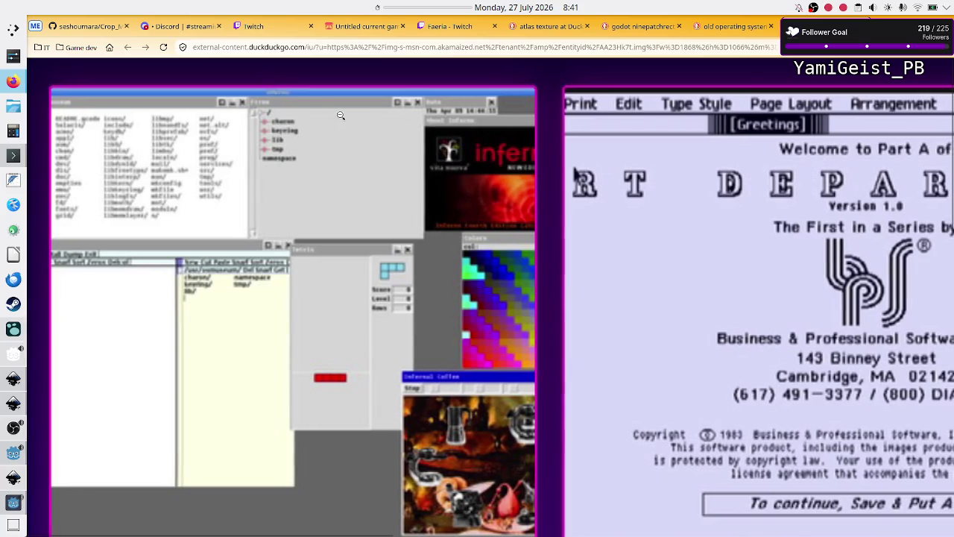
left_click(408, 162)
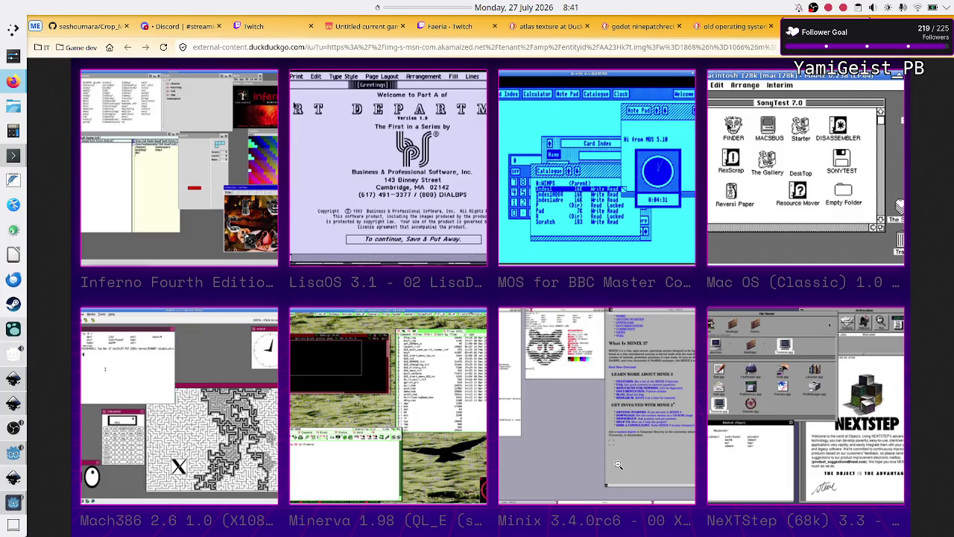
scroll(613, 436, "up", 5)
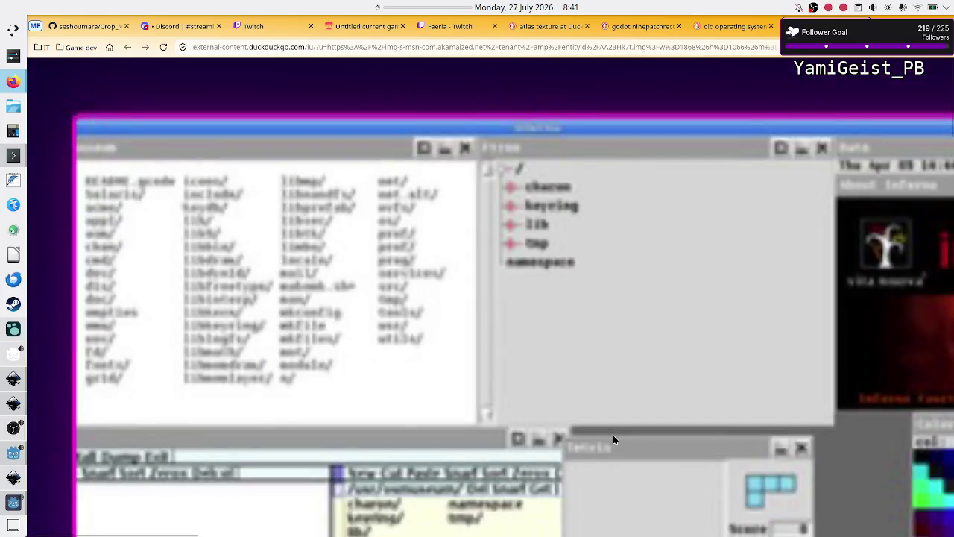
scroll(612, 435, "down", 5)
scroll(613, 440, "up", 2)
scroll(613, 440, "right", 10)
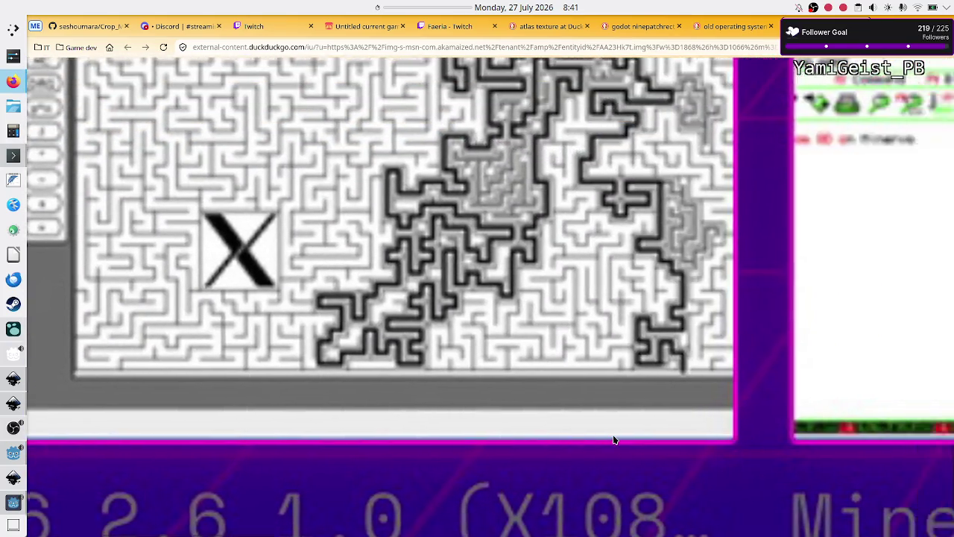
scroll(613, 440, "right", 10)
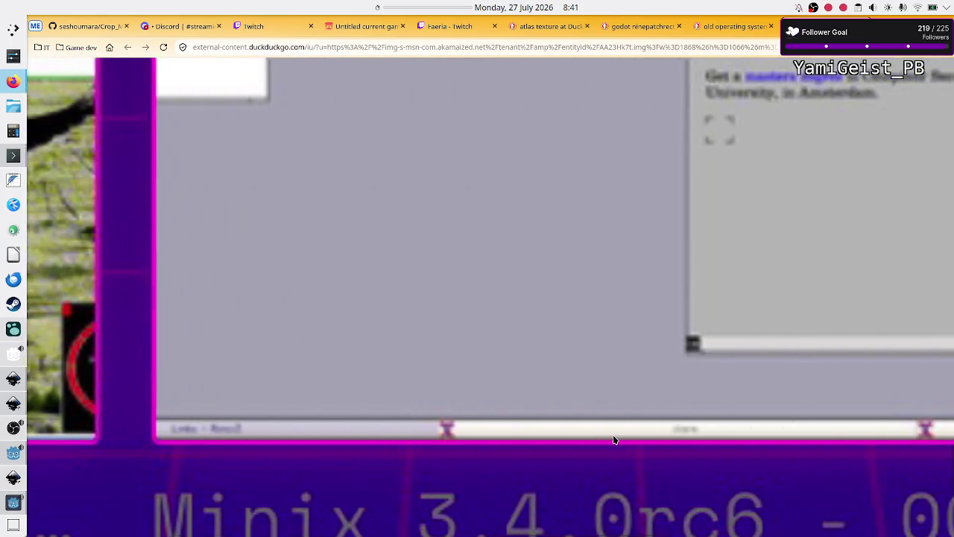
scroll(614, 440, "right", 5)
scroll(614, 440, "up", 10)
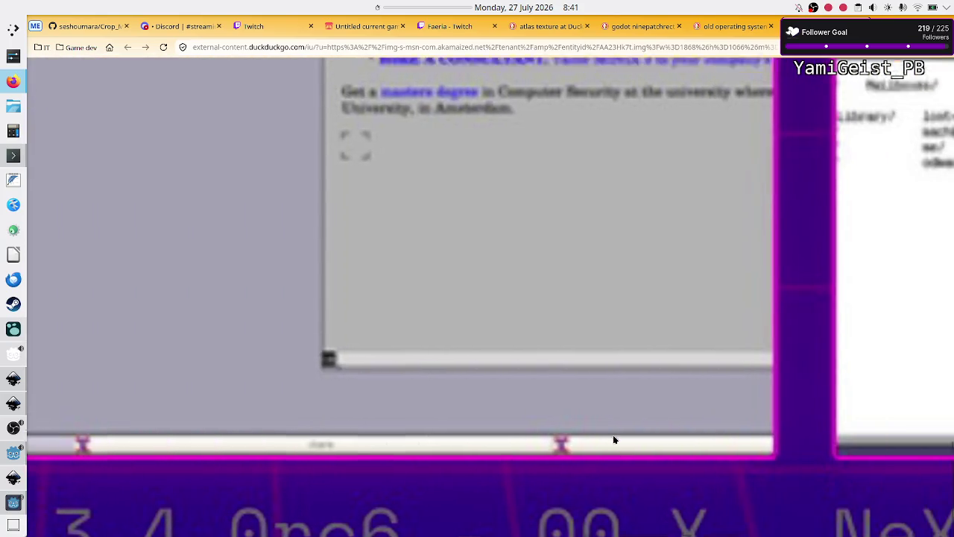
scroll(613, 440, "down", 3)
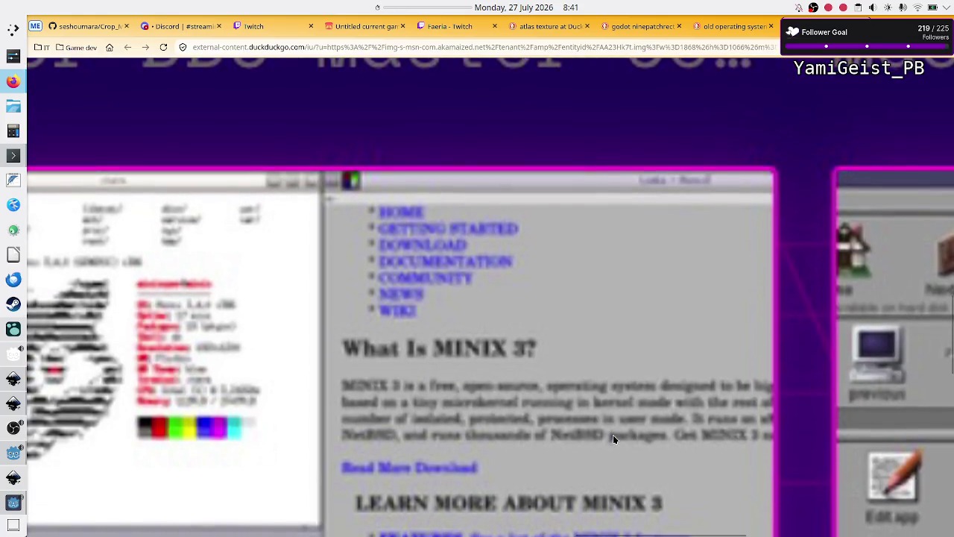
scroll(613, 440, "right", 5)
scroll(614, 439, "up", 3)
scroll(614, 439, "right", 6)
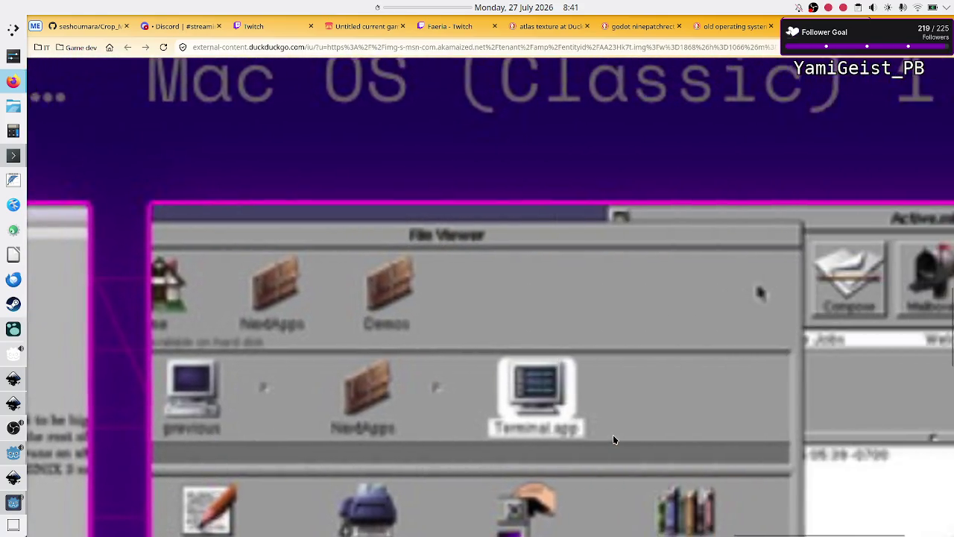
scroll(613, 438, "down", 5)
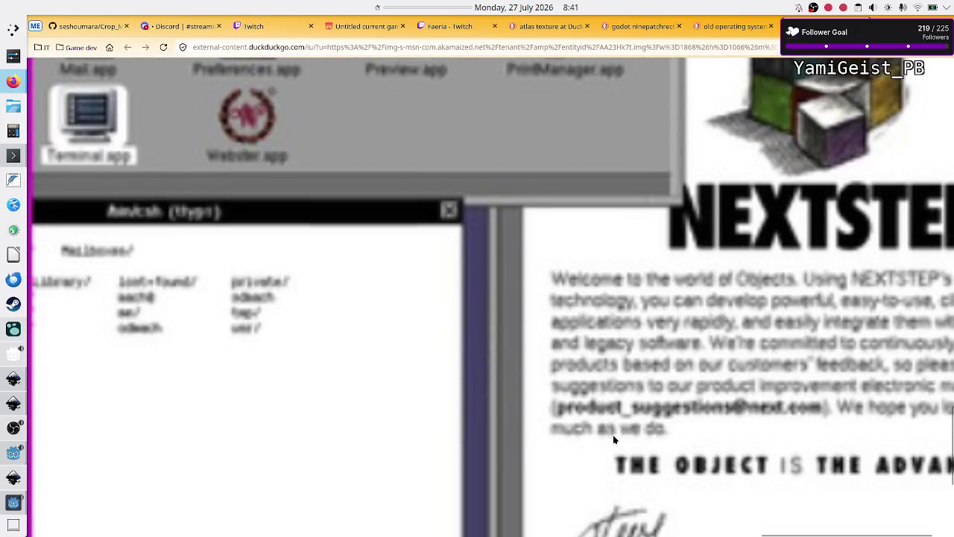
scroll(479, 398, "down", 5)
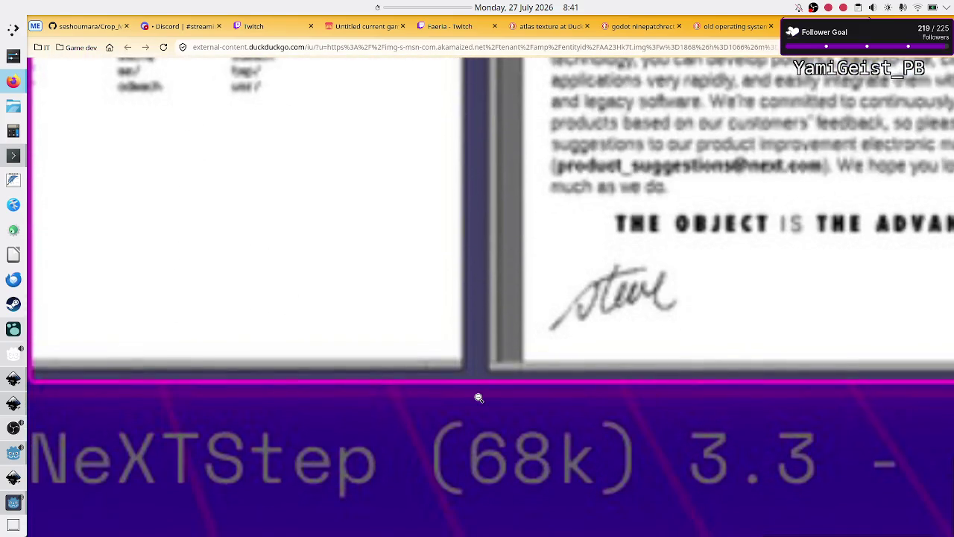
scroll(479, 399, "up", 9)
scroll(479, 397, "up", 2)
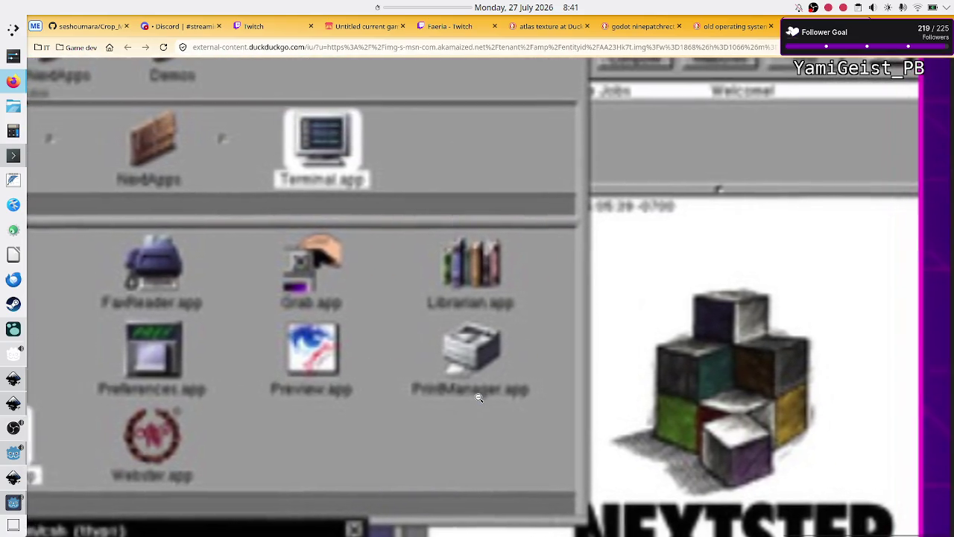
scroll(480, 398, "up", 3)
scroll(479, 397, "up", 3)
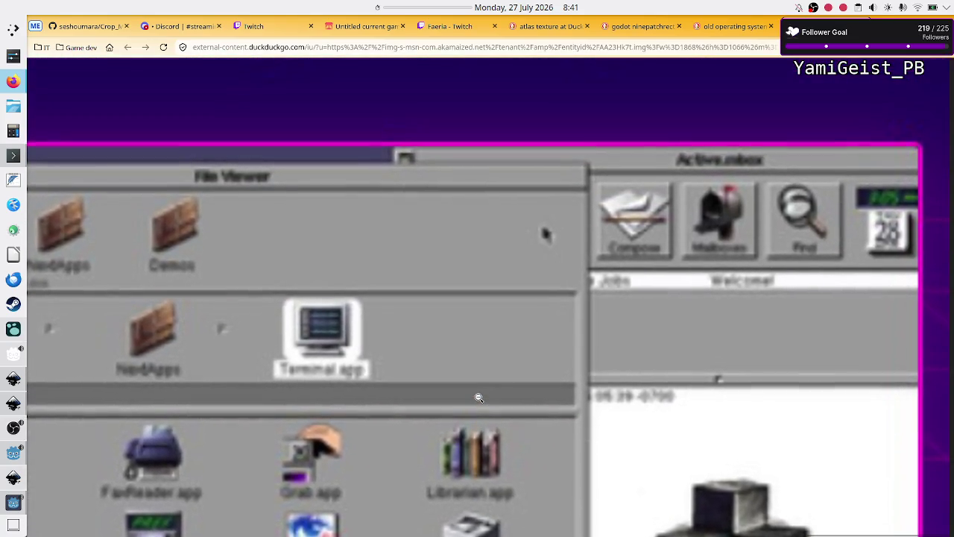
scroll(479, 397, "left", 5)
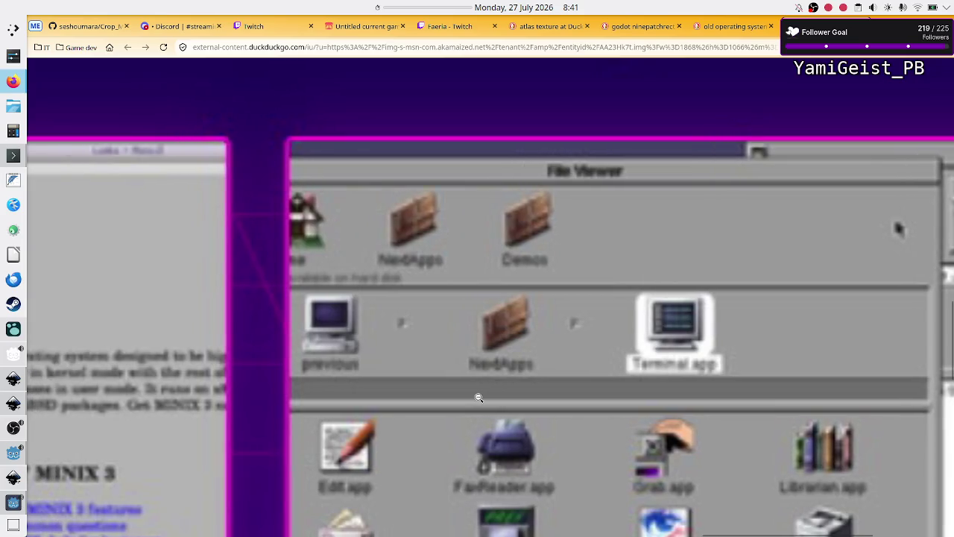
scroll(412, 379, "down", 15)
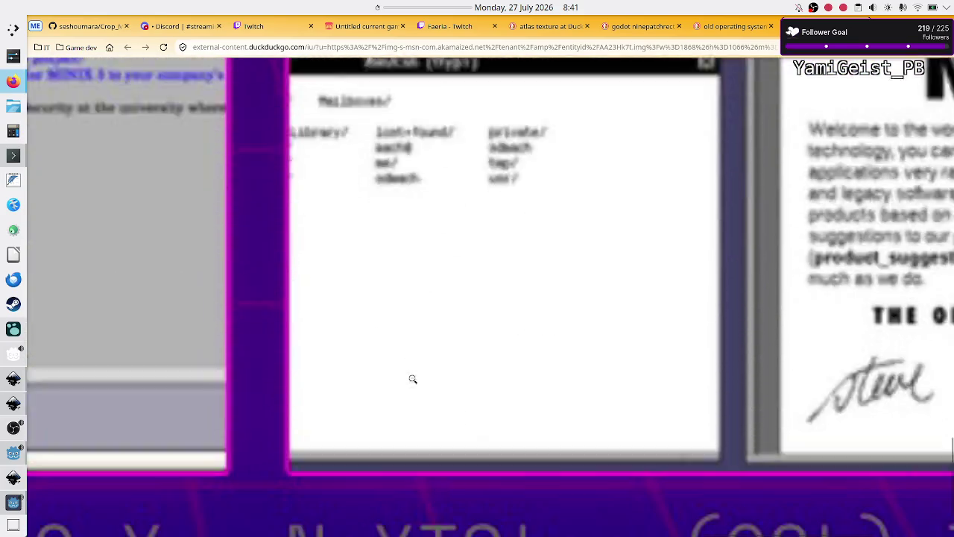
scroll(412, 379, "down", 10)
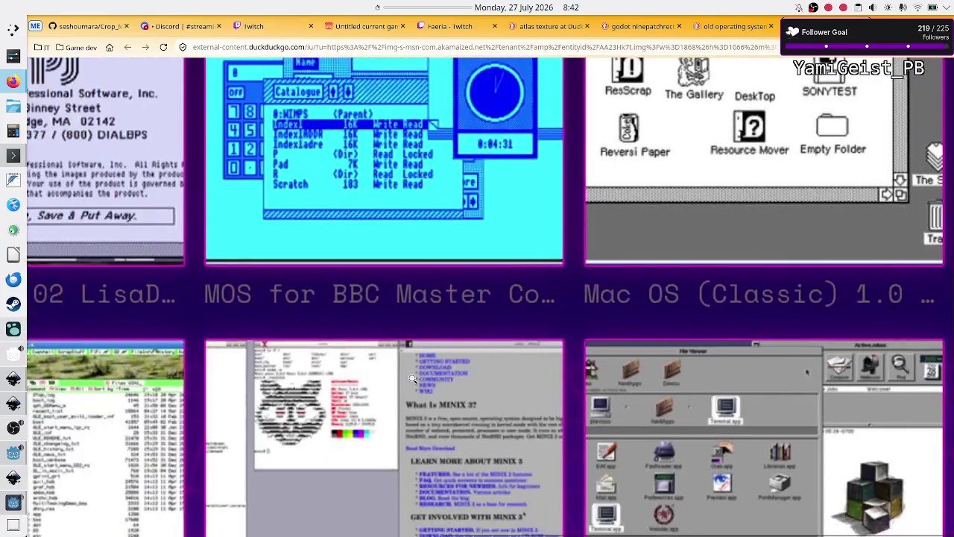
scroll(412, 381, "down", 2)
scroll(413, 381, "up", 3)
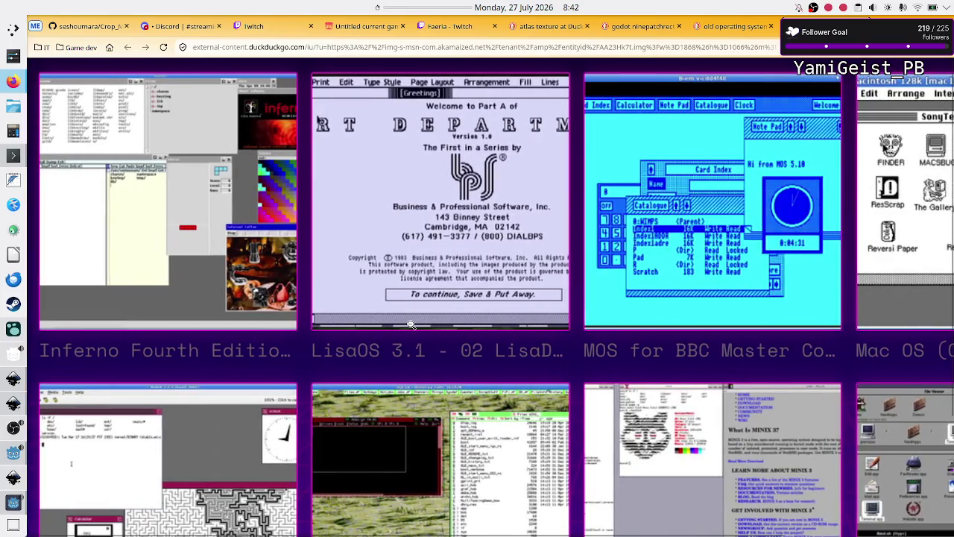
scroll(411, 325, "up", 3)
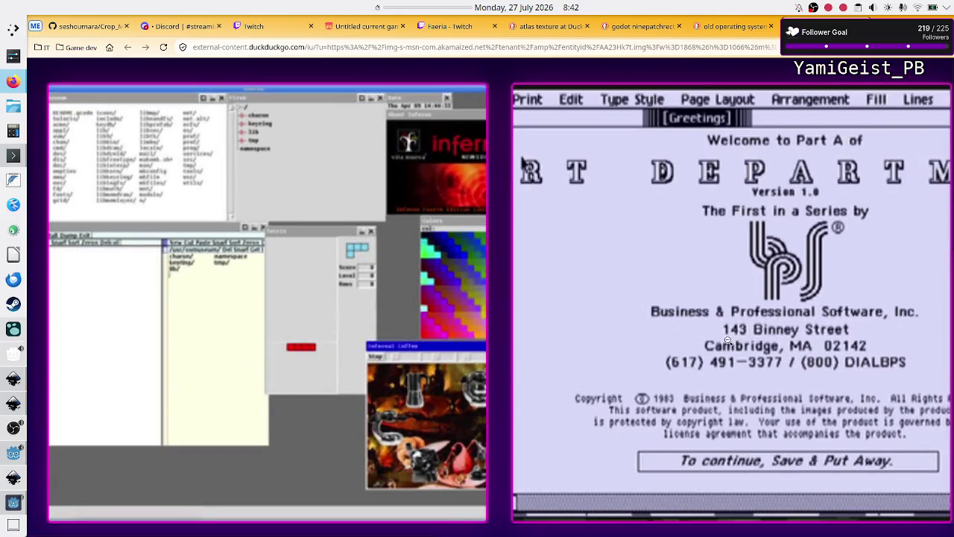
scroll(522, 161, "down", 2)
scroll(730, 362, "up", 4)
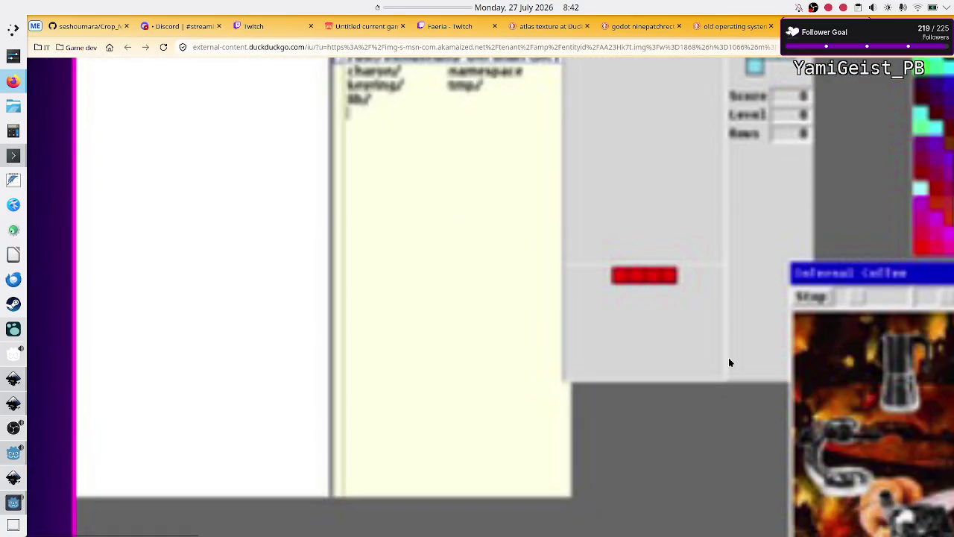
scroll(730, 363, "right", 10)
scroll(730, 362, "down", 5)
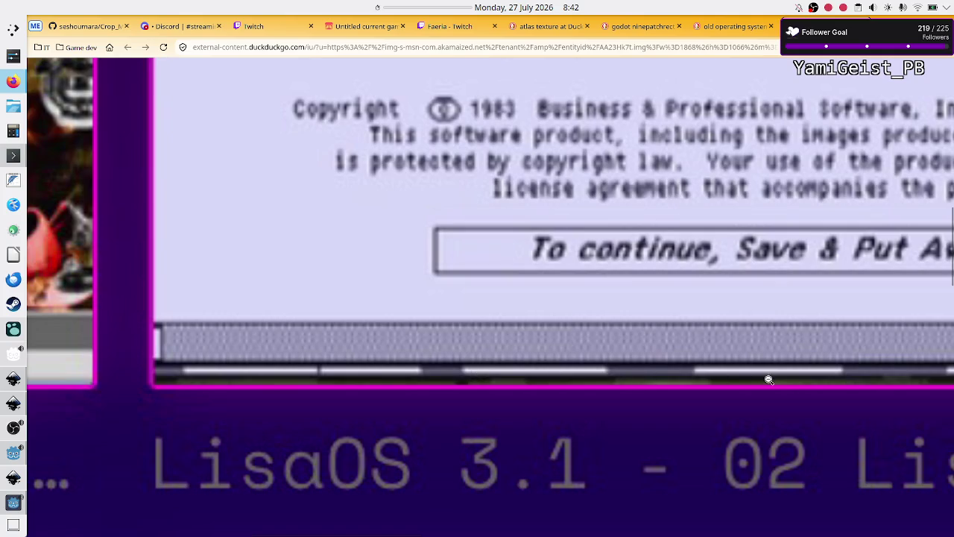
scroll(848, 363, "right", 5)
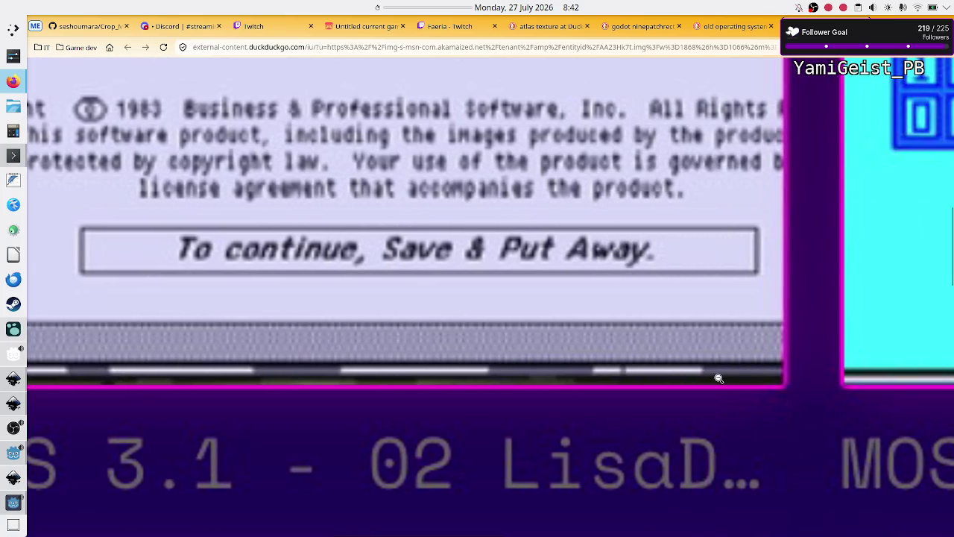
scroll(212, 368, "left", 4)
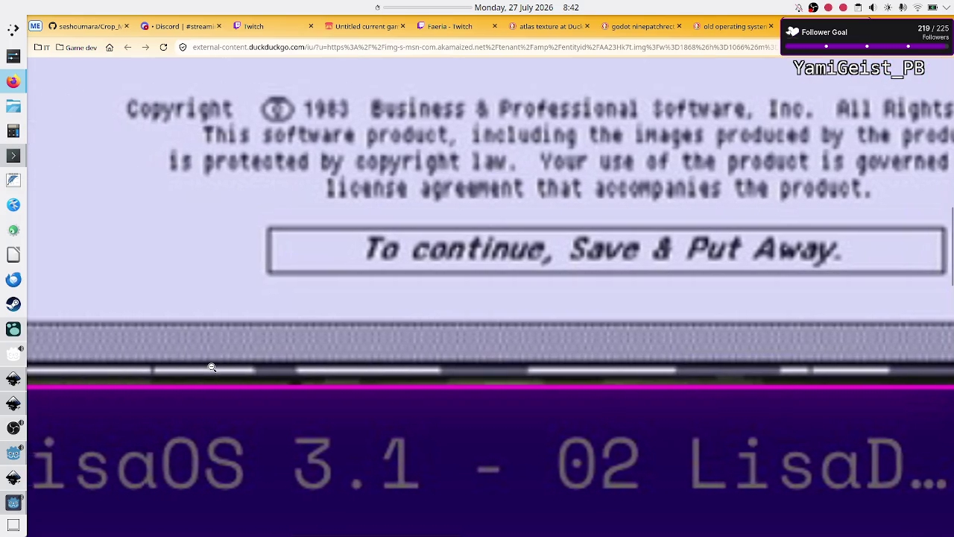
scroll(212, 367, "right", 7)
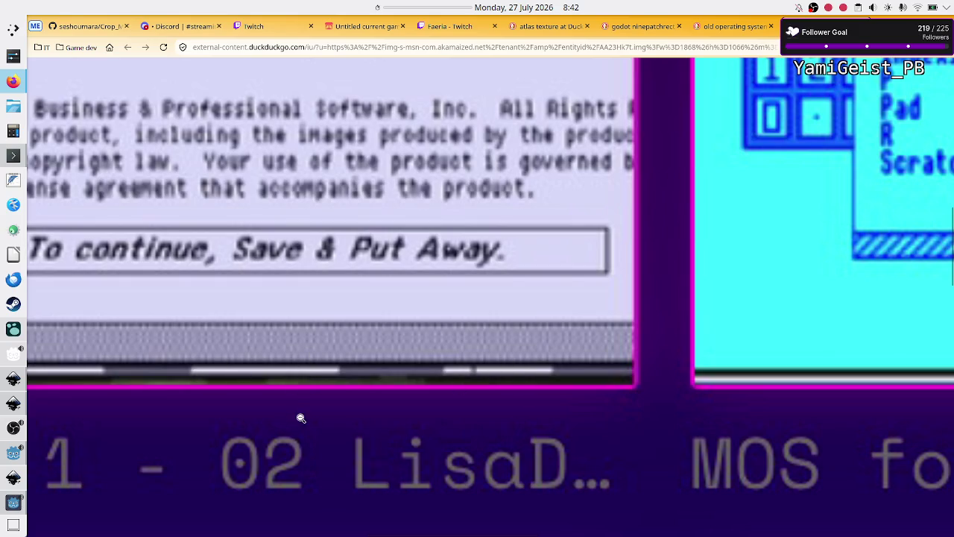
scroll(300, 418, "left", 7)
scroll(300, 418, "left", 2)
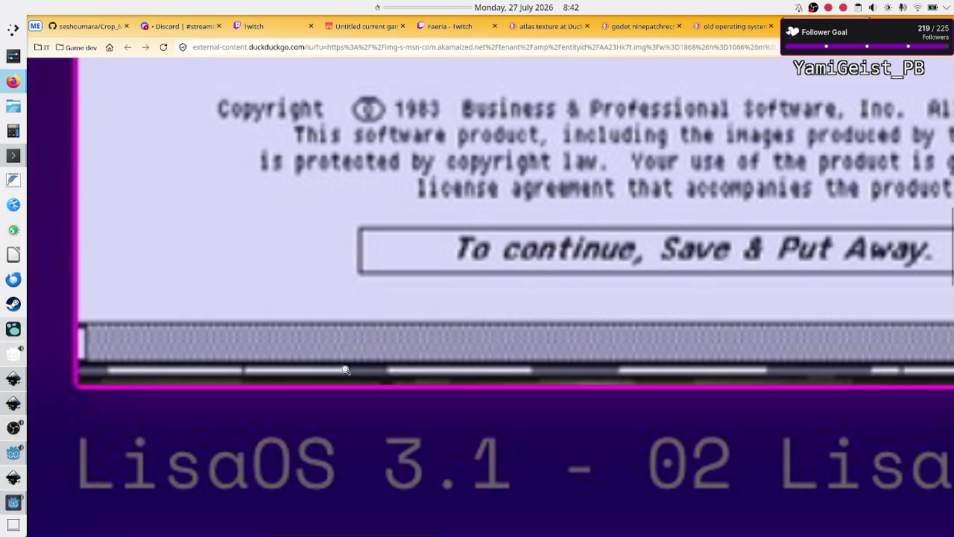
scroll(682, 240, "right", 10)
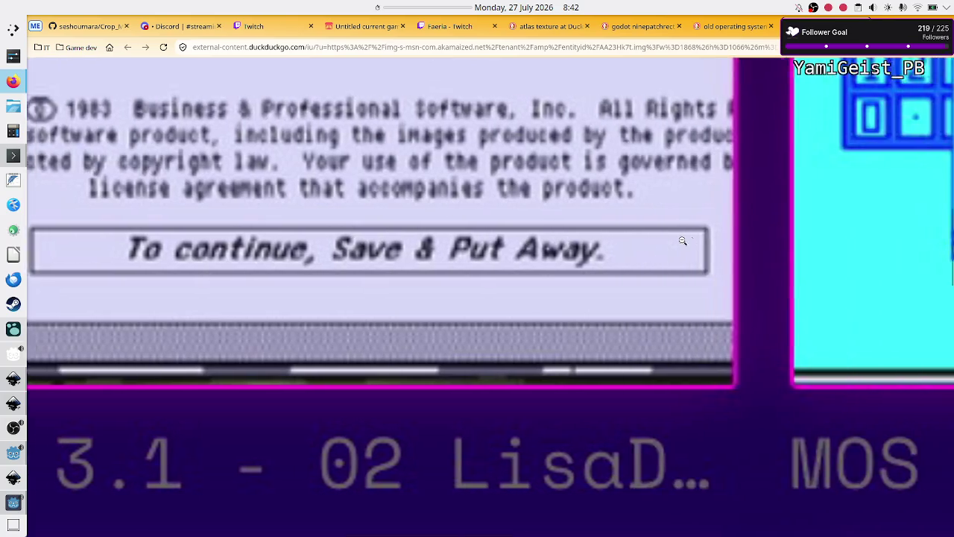
scroll(683, 240, "up", 4)
scroll(683, 240, "up", 10)
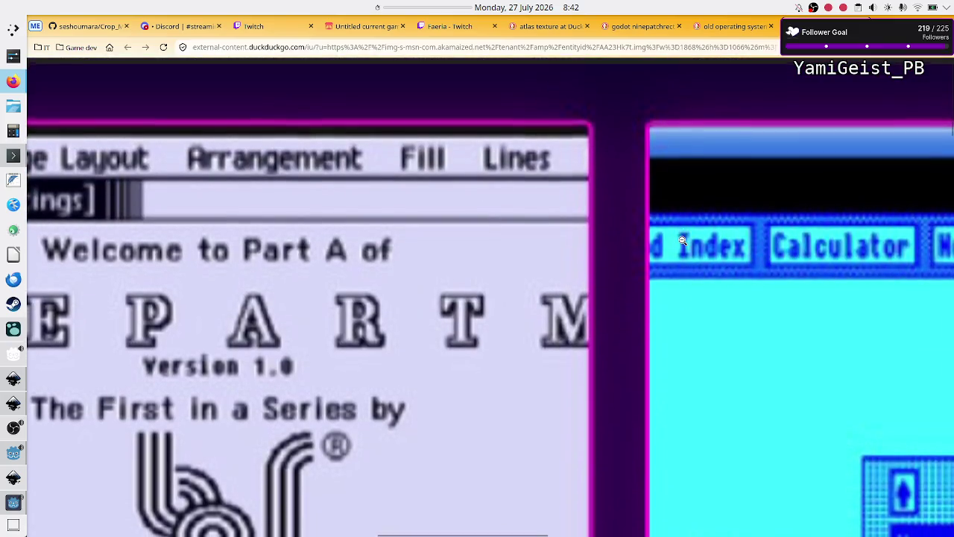
scroll(413, 284, "left", 10)
scroll(412, 284, "left", 1)
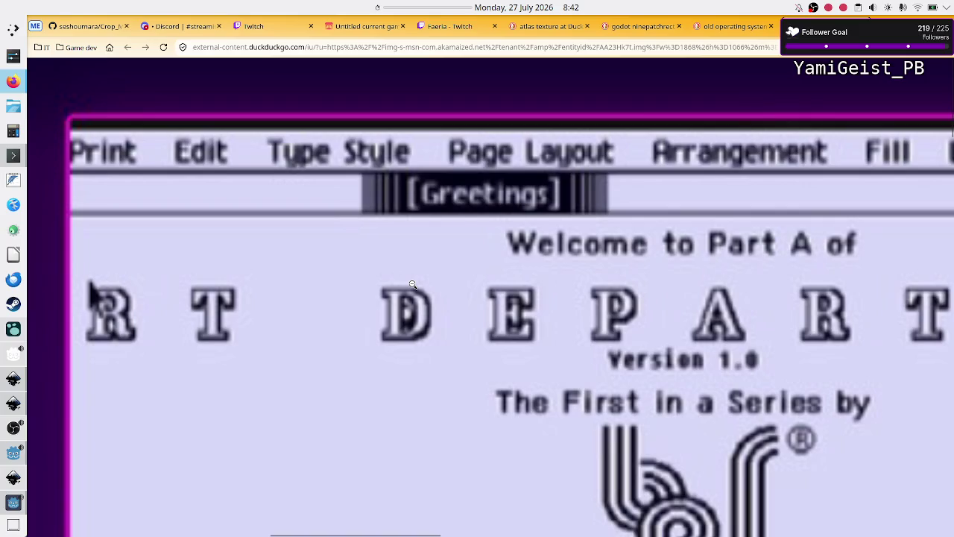
left_click(412, 284)
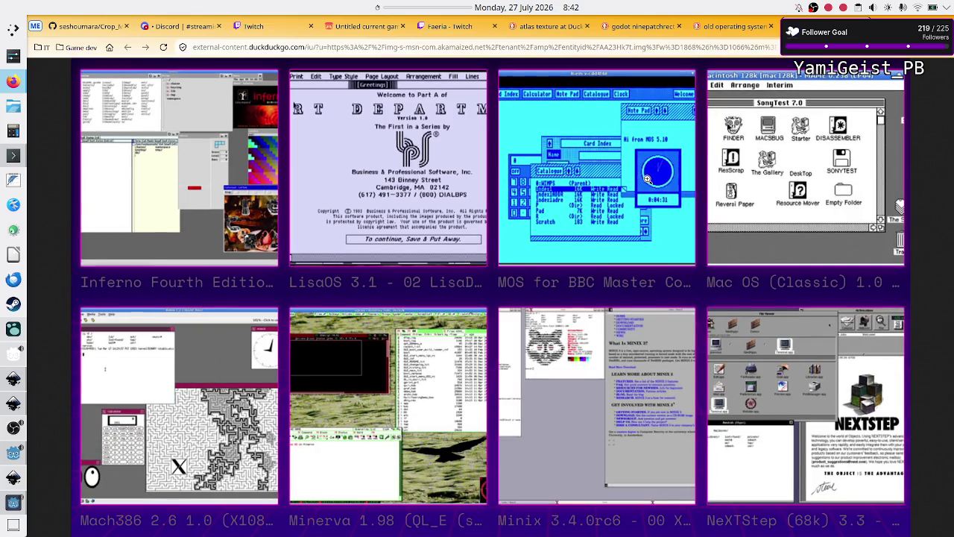
Step: Enlarge the collage around the Inferno and LisaOS screenshots and scroll through them
left_click(648, 179)
scroll(647, 178, "down", 4)
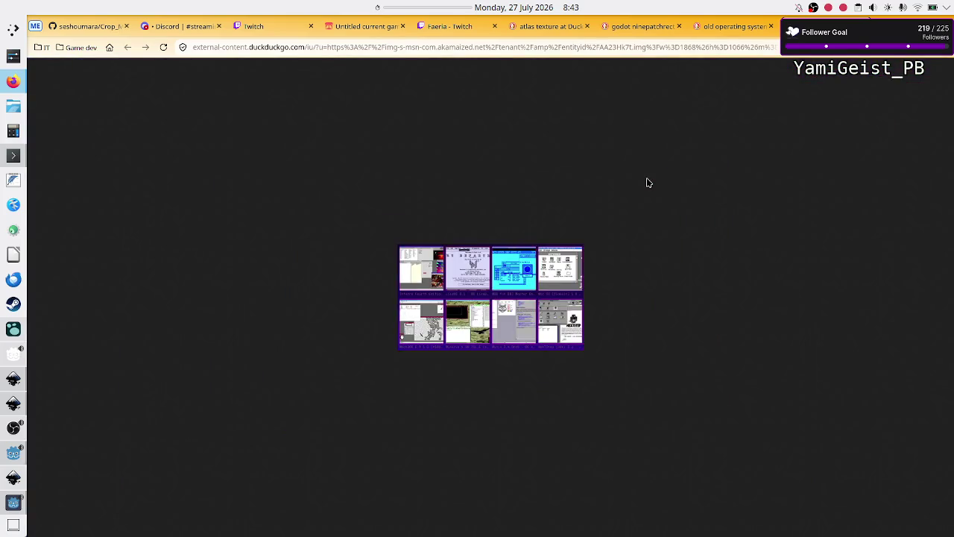
scroll(646, 177, "up", 5)
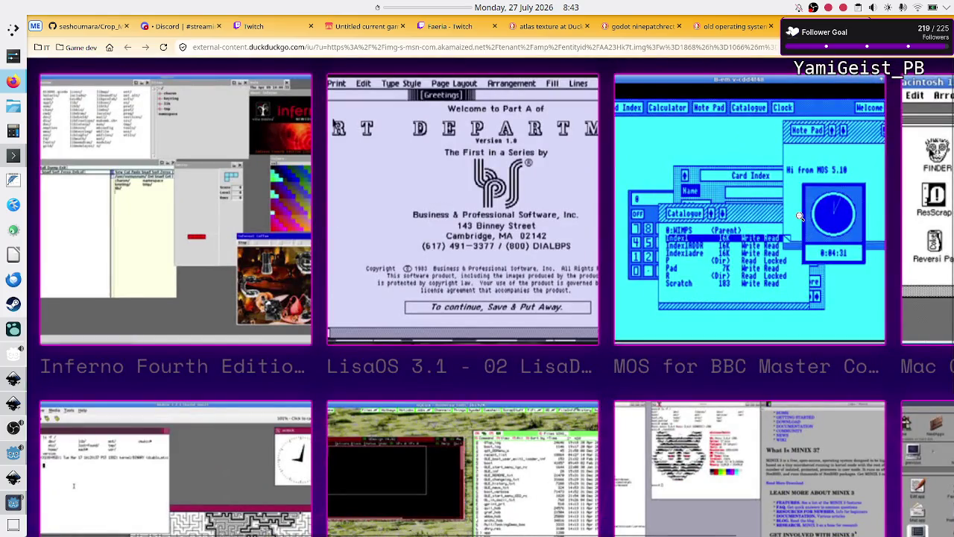
scroll(798, 216, "down", 1)
scroll(800, 216, "up", 4)
scroll(801, 216, "down", 3)
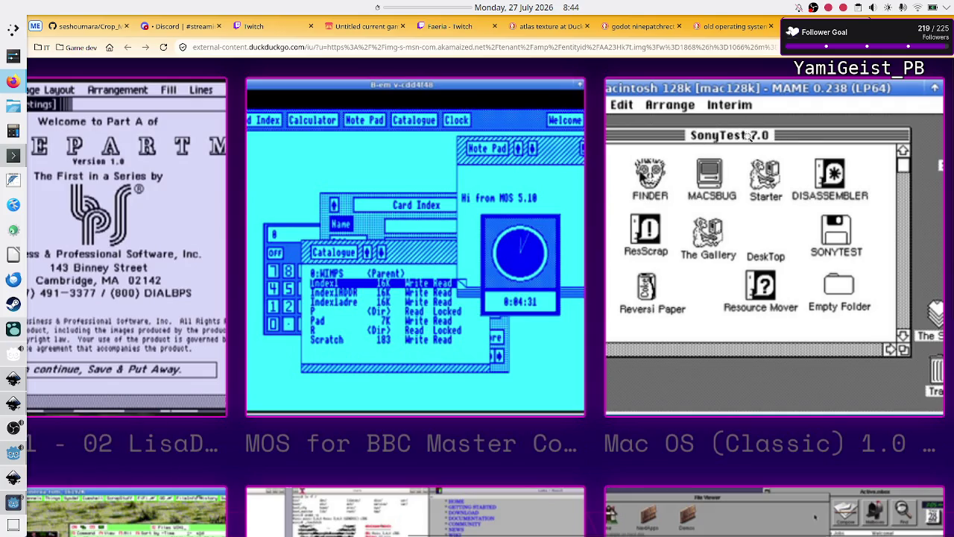
Step: Unmaximize the game window and place it beside the enlarged LisaOS screenshot in Firefox
left_click(3, 513)
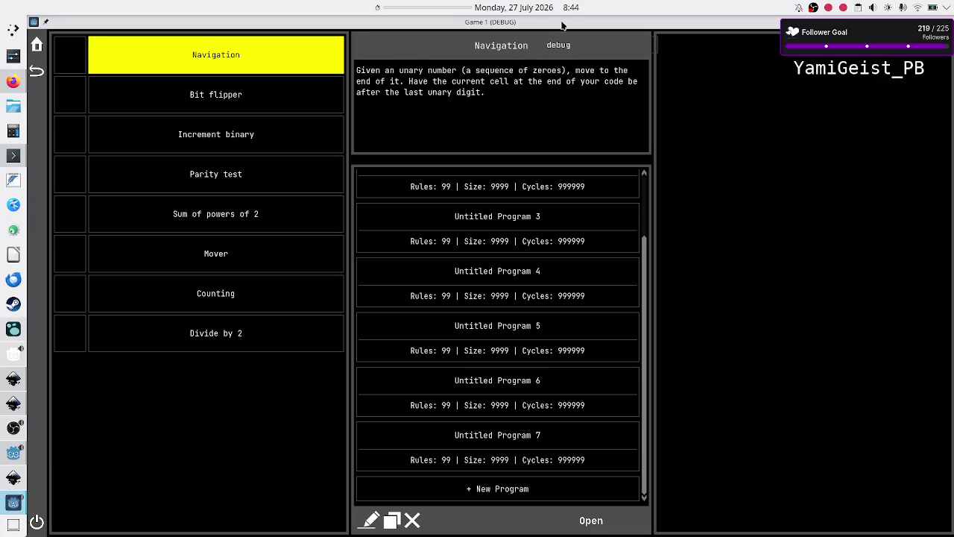
mouse_move(567, 23)
left_mouse_down()
mouse_move(614, 84)
mouse_move(689, 105)
mouse_move(750, 162)
mouse_move(784, 155)
mouse_move(789, 170)
left_mouse_up()
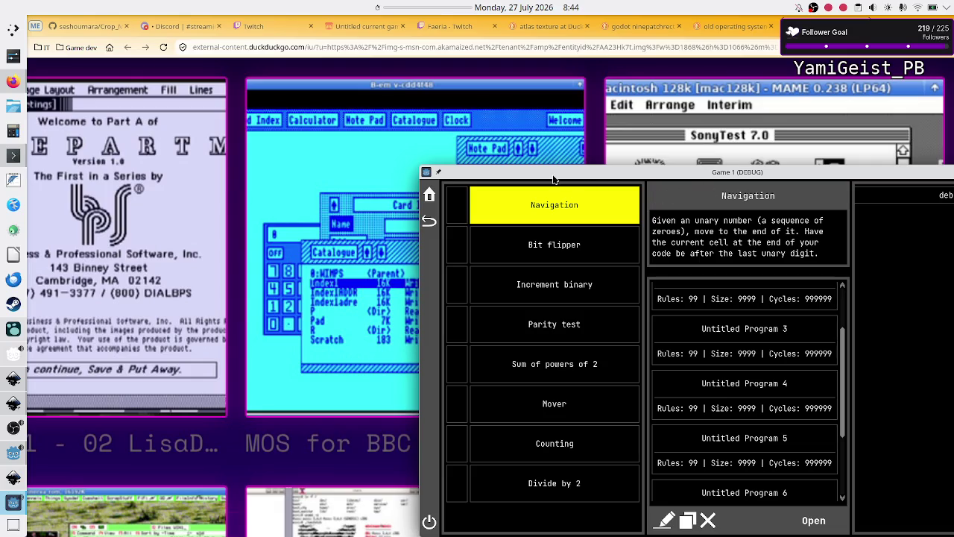
mouse_move(651, 175)
left_mouse_down()
mouse_move(626, 244)
mouse_move(608, 250)
left_mouse_up()
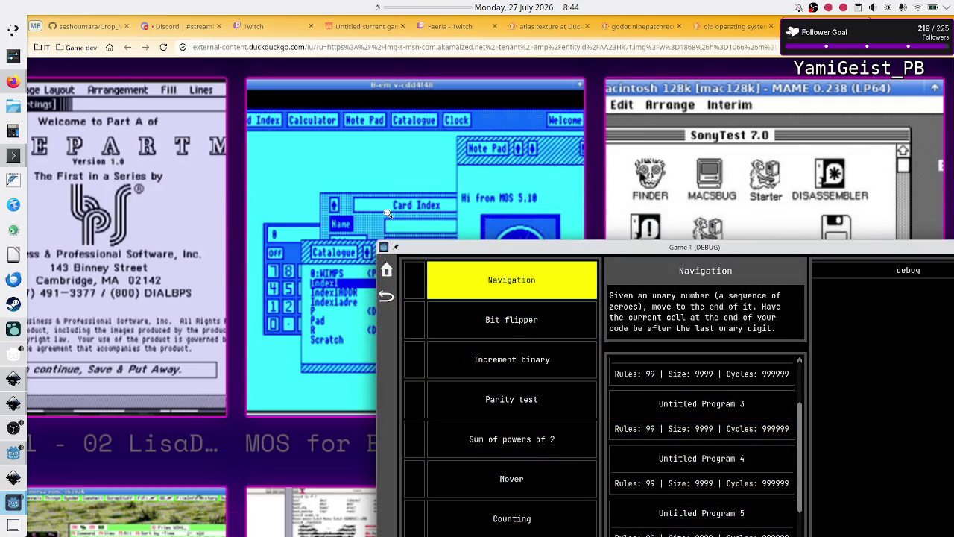
left_click(151, 154)
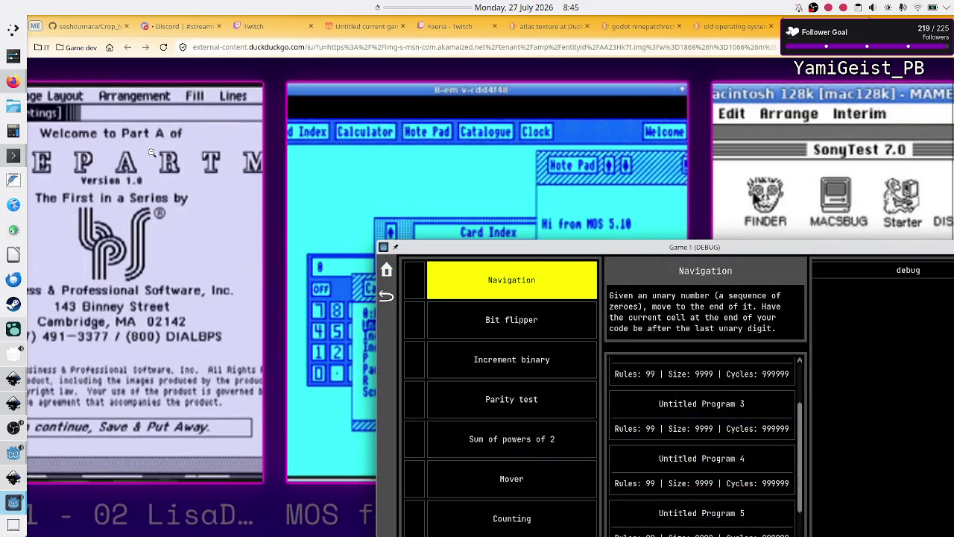
scroll(151, 153, "left", 6)
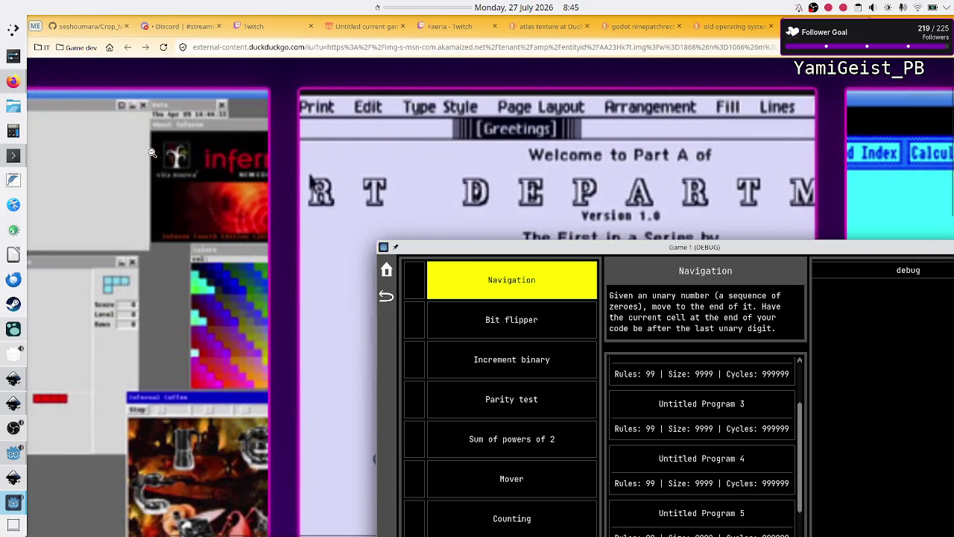
mouse_move(651, 247)
left_mouse_down()
mouse_move(521, 206)
mouse_move(500, 149)
mouse_move(496, 156)
left_mouse_up()
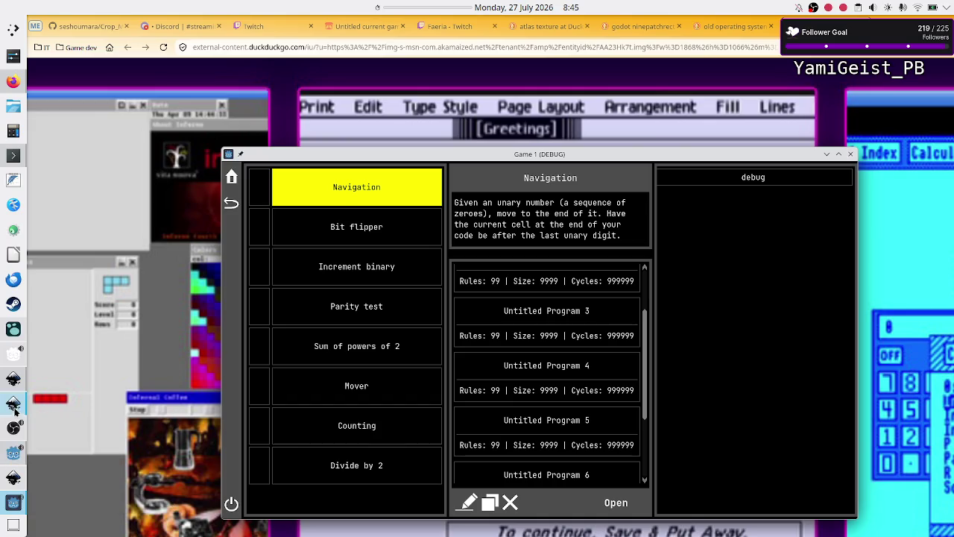
Step: Zoom into the Inkscape level UI mockup and drag the dark grey rectangle about 14 mm down
left_click(13, 378)
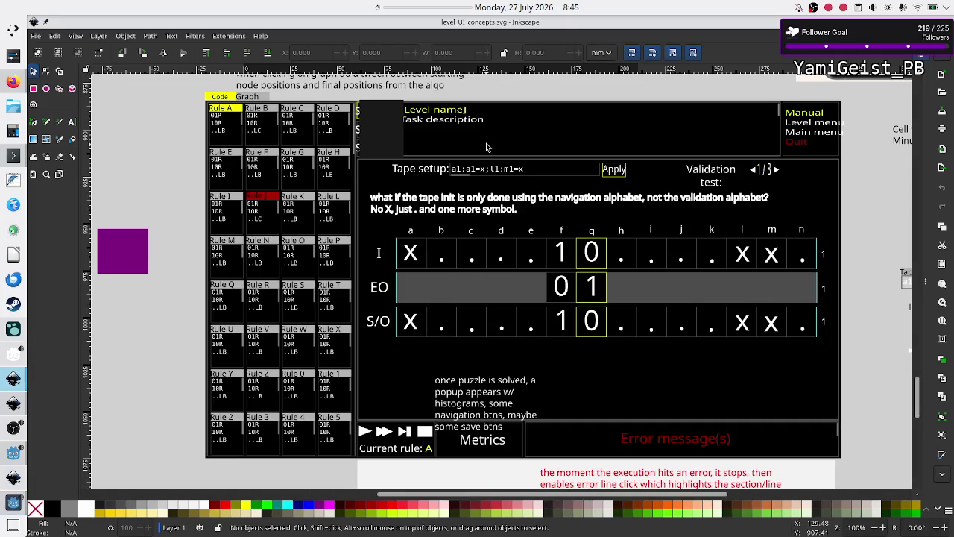
scroll(487, 146, "up", 1)
scroll(486, 146, "up", 1)
scroll(456, 166, "up", 3)
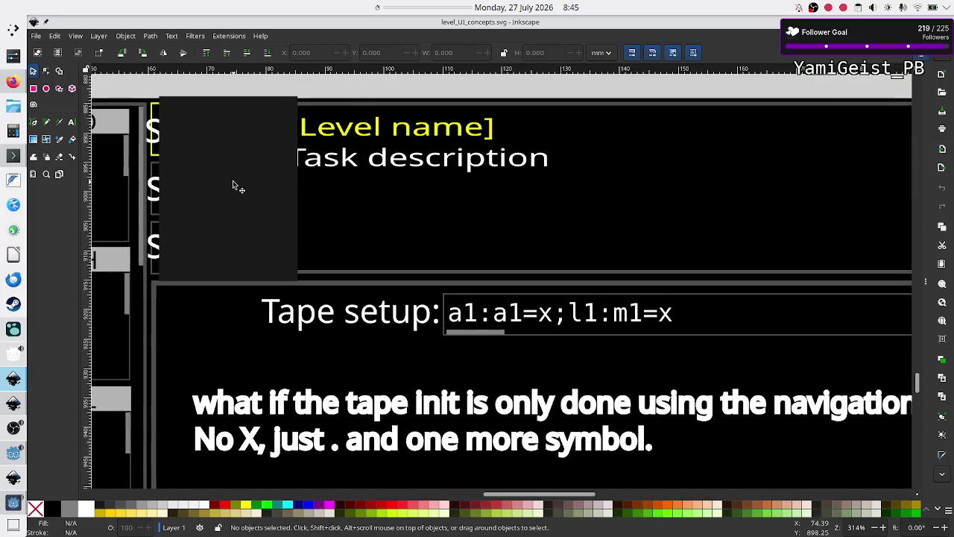
left_click(233, 182)
left_click_drag(233, 181, 235, 271)
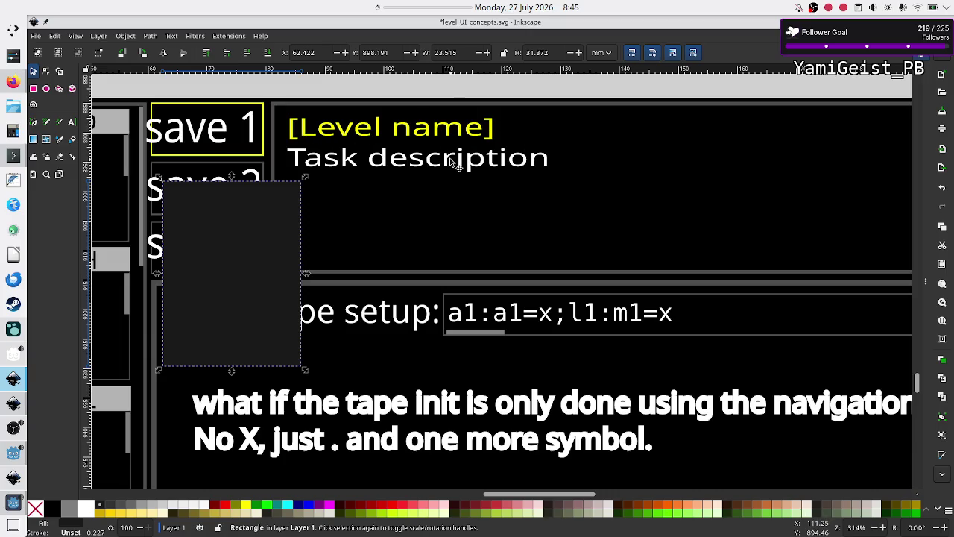
Step: Check the moved rectangle, then return to the retro OS screenshot collage in Firefox
scroll(470, 207, "down", 3, "ctrl")
scroll(470, 207, "down", 1, "ctrl")
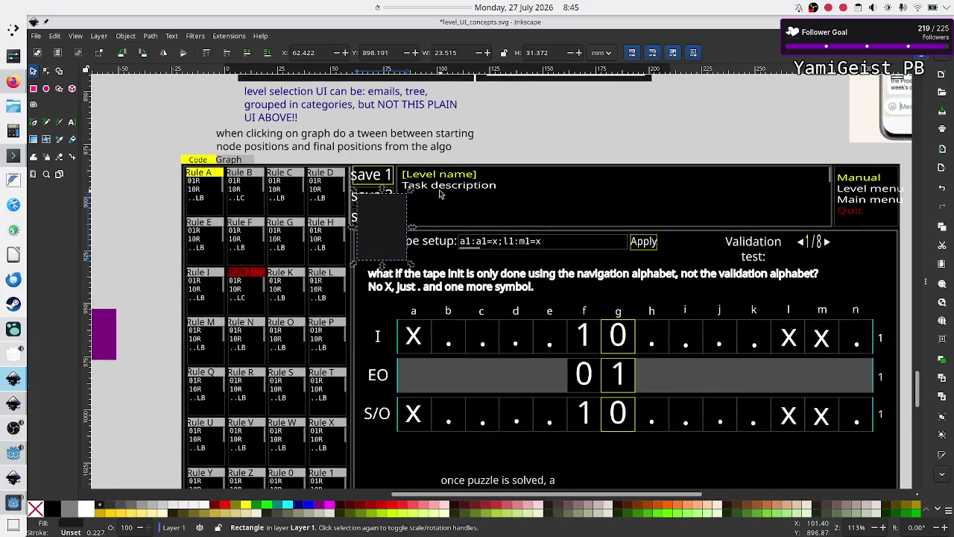
scroll(440, 194, "up", 4, "ctrl")
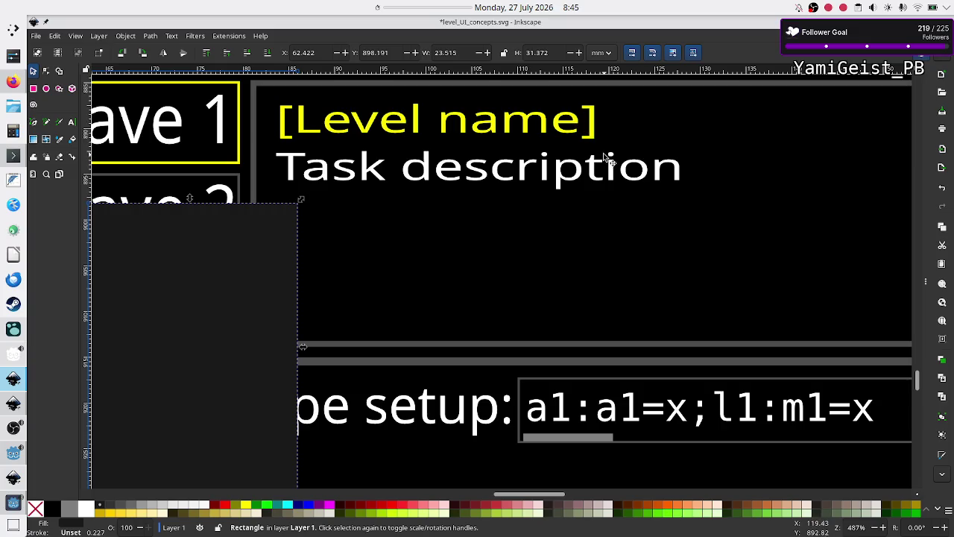
key("alt+Tab")
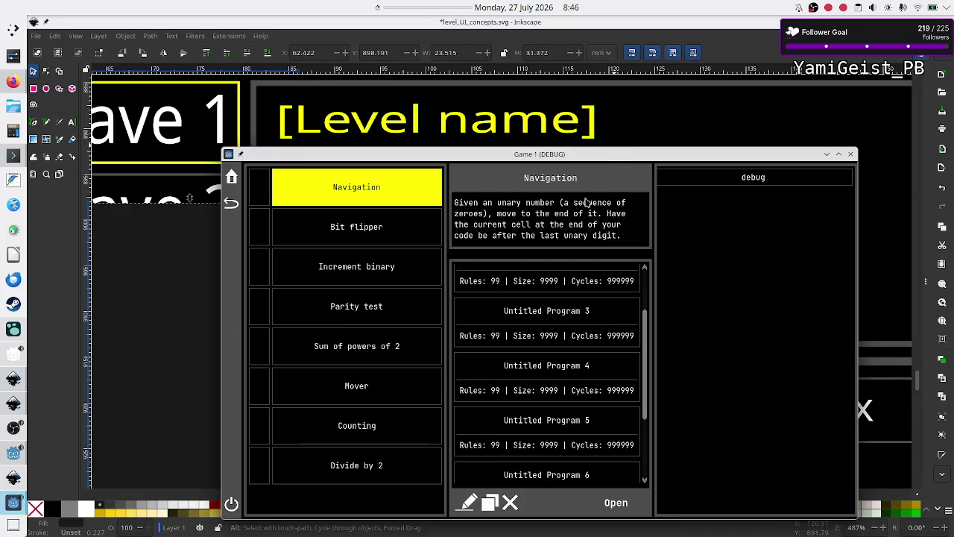
left_click(15, 86)
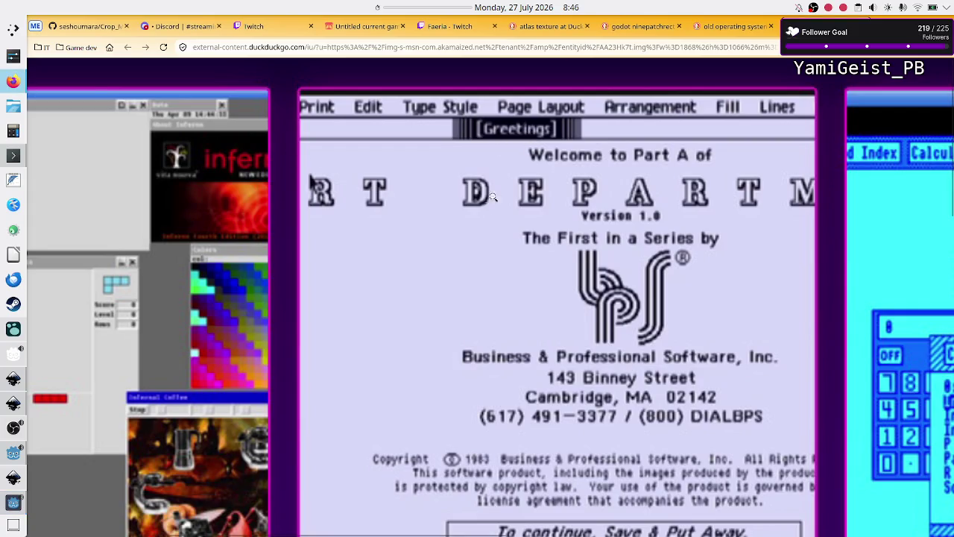
Step: Enlarge and pan the LisaOS copyright screen, then raise and maximize the Game 1 debug window
scroll(482, 209, "down", 3)
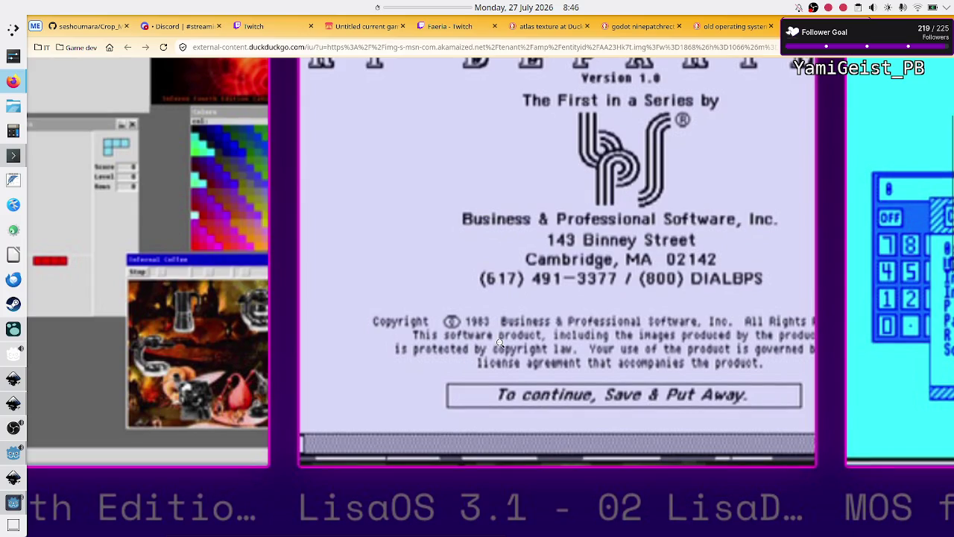
scroll(550, 371, "down", 3)
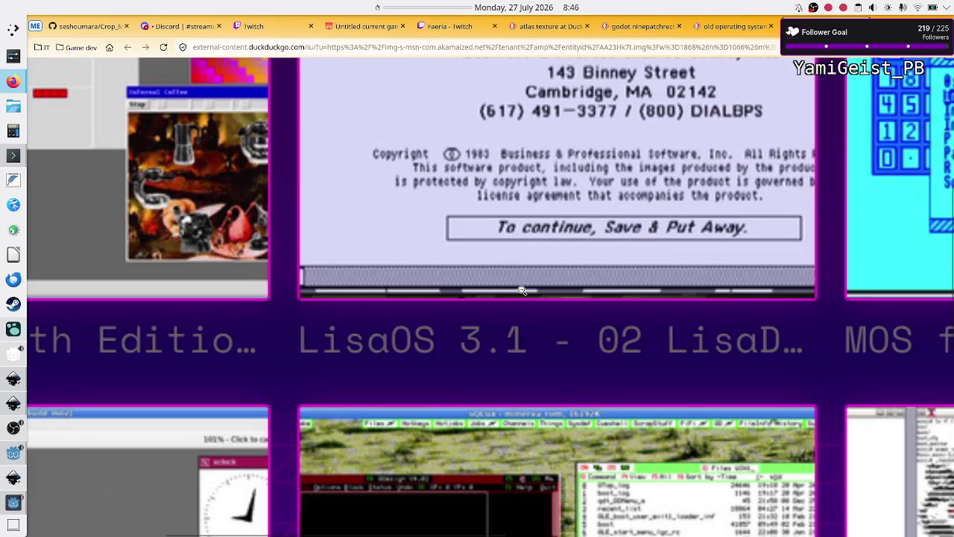
left_click(523, 292)
scroll(522, 290, "right", 5)
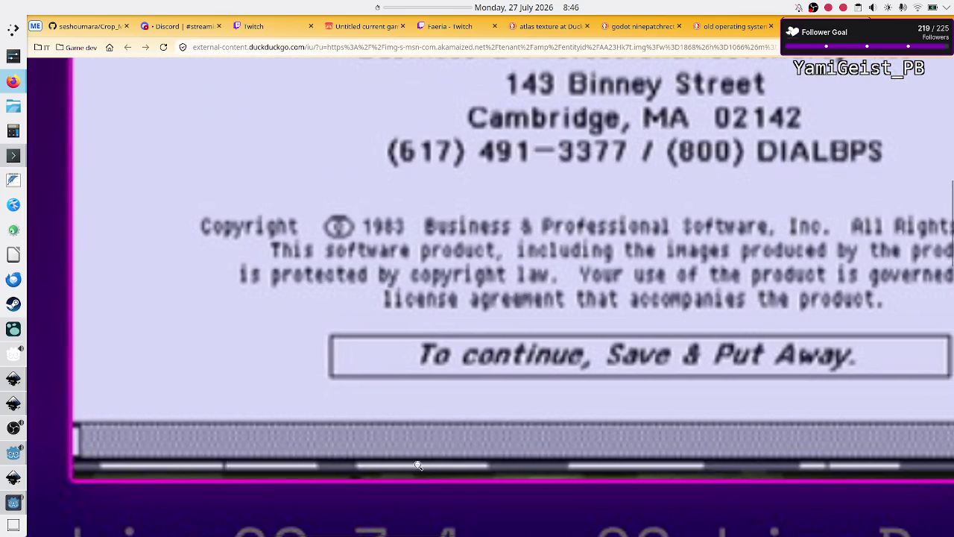
scroll(614, 461, "right", 2)
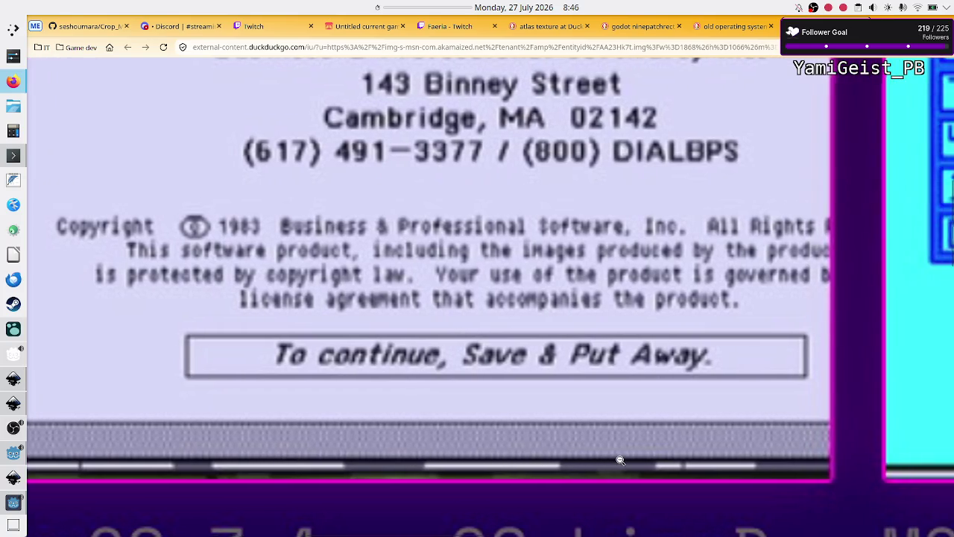
scroll(620, 460, "left", 3)
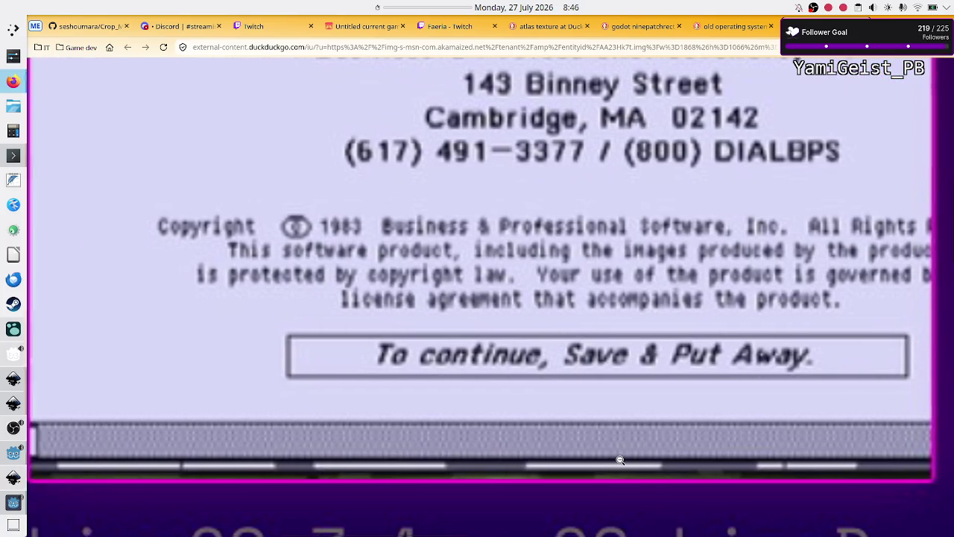
scroll(619, 460, "right", 5)
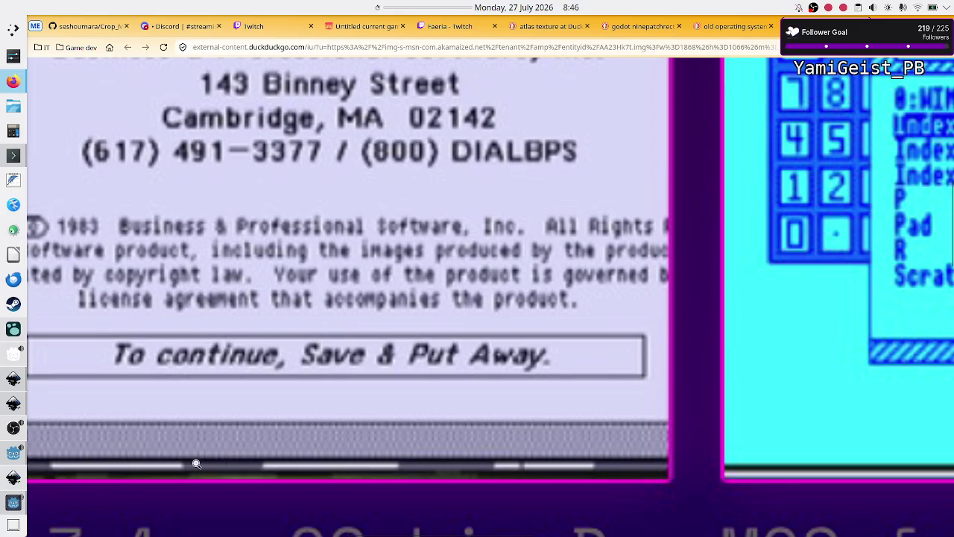
left_click(14, 502)
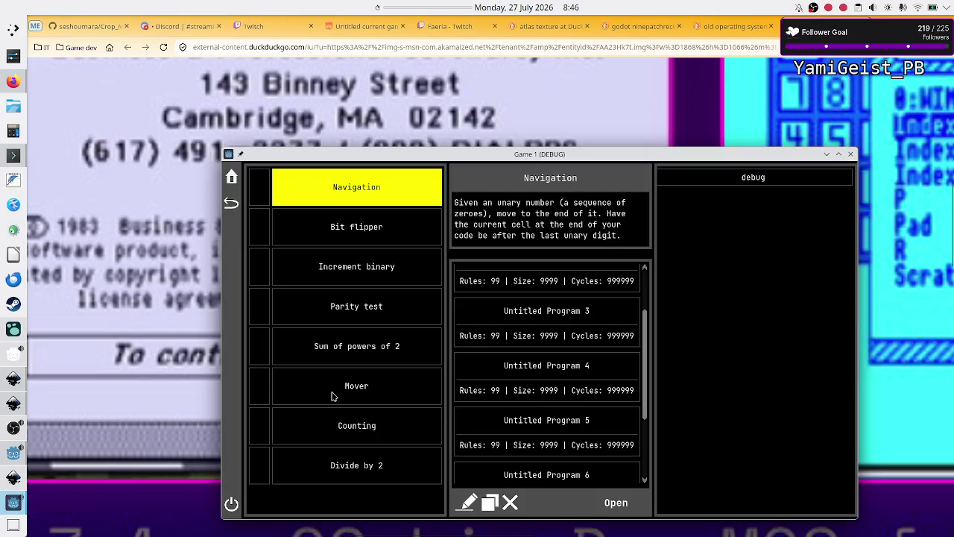
double_click(538, 154)
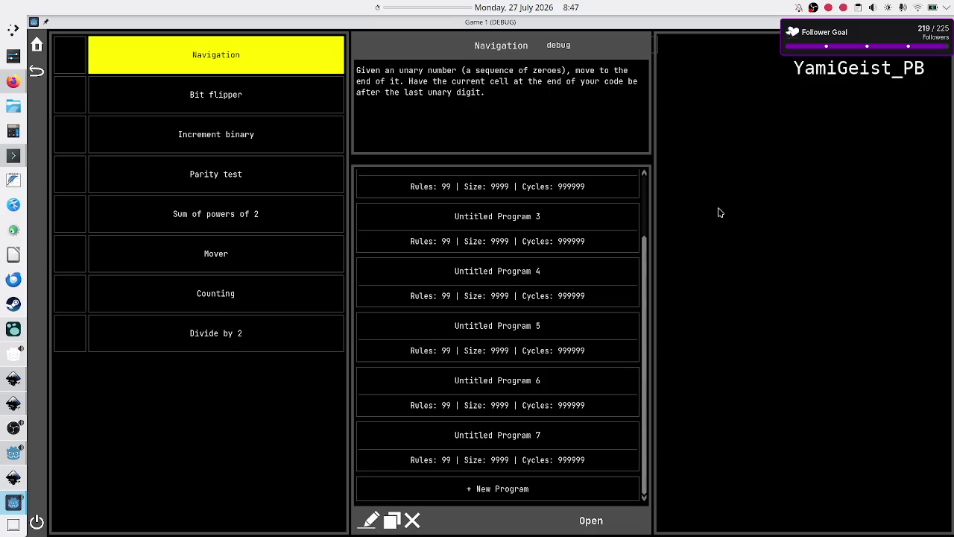
Step: Compare the running game's level screen against the retro OS screenshots in Firefox
key("alt+Tab")
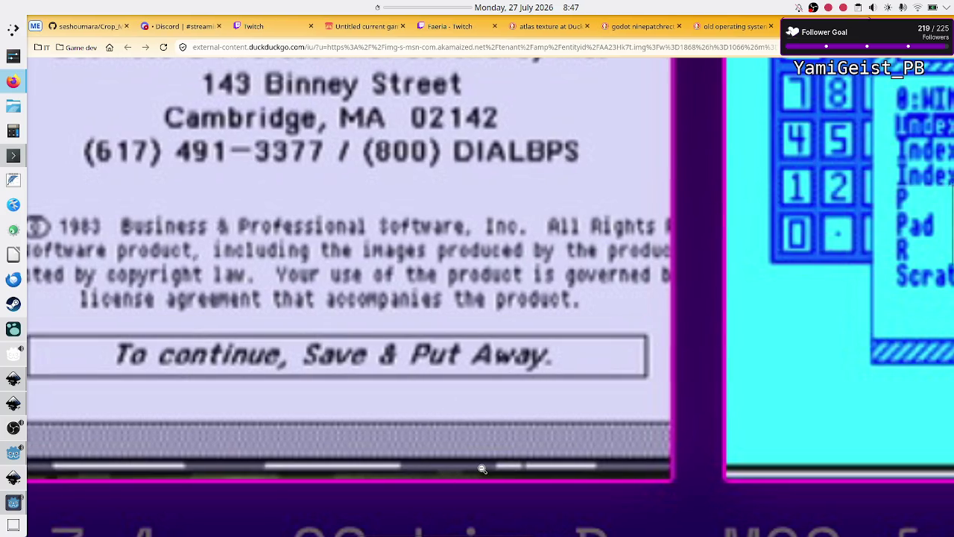
scroll(481, 471, "left", 5)
scroll(481, 470, "left", 1)
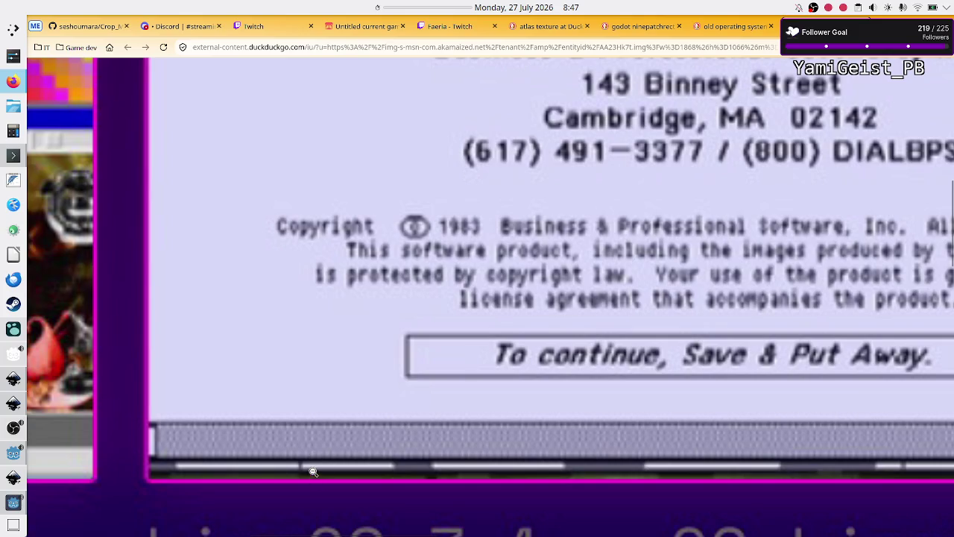
key("alt+Tab")
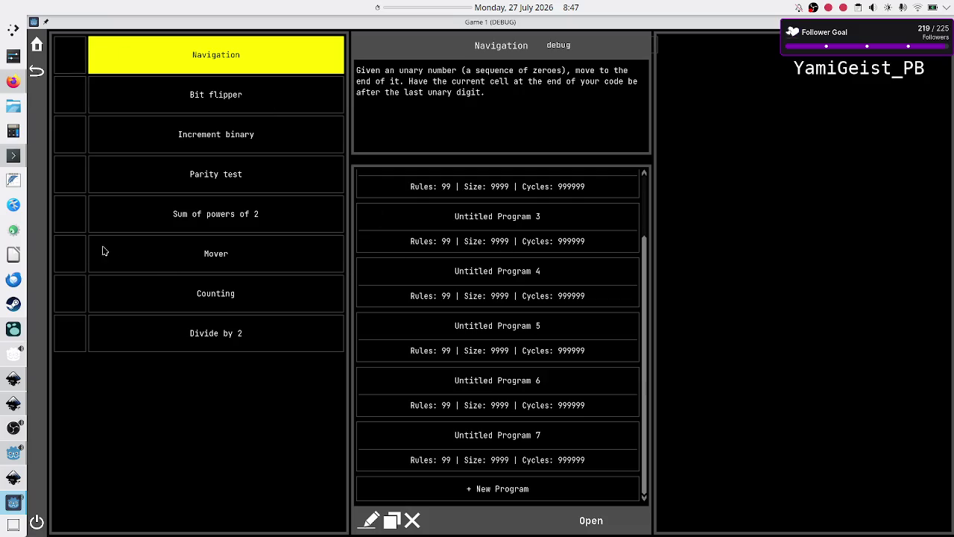
Step: Zoom into the LisaOS screenshot, then back out to all the OS thumbnails
key("alt+Tab")
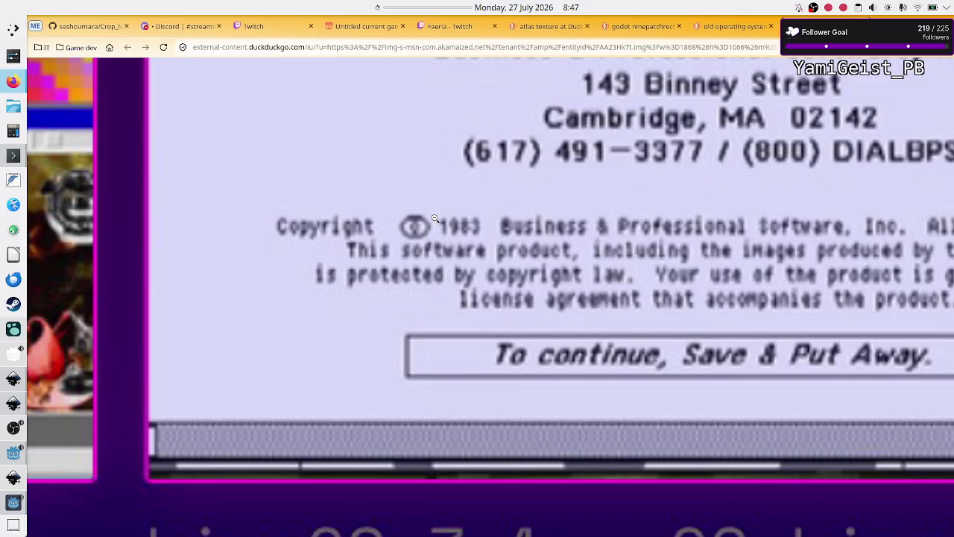
left_click(528, 179)
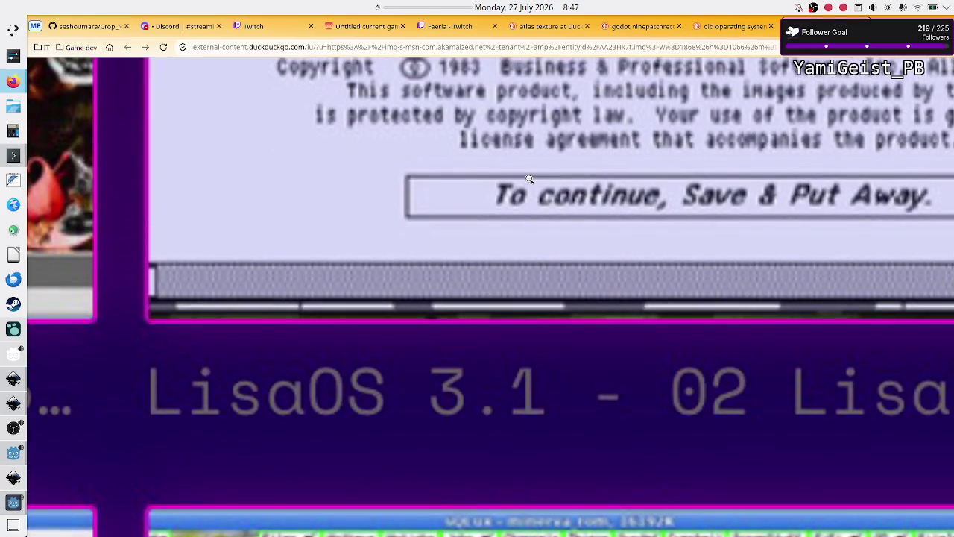
left_click(642, 127)
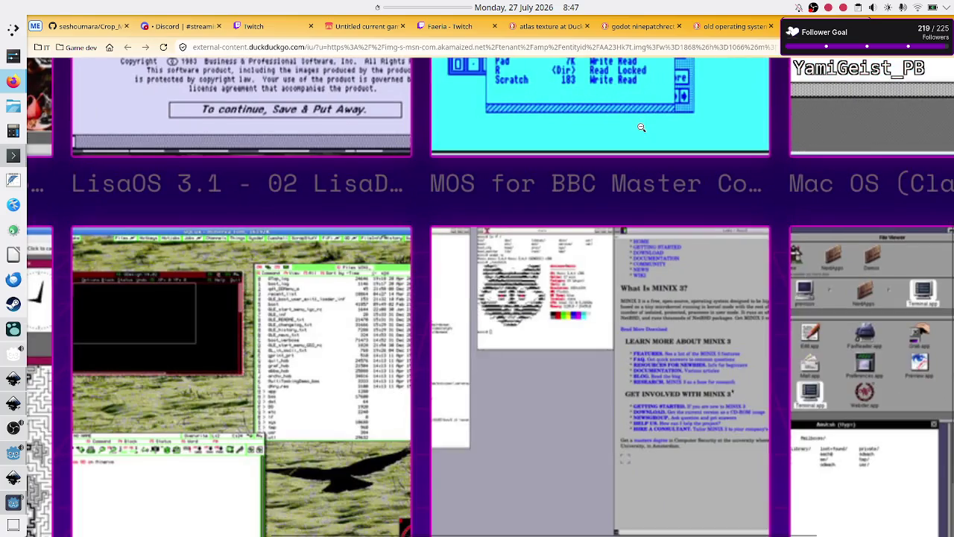
scroll(644, 201, "down", 2)
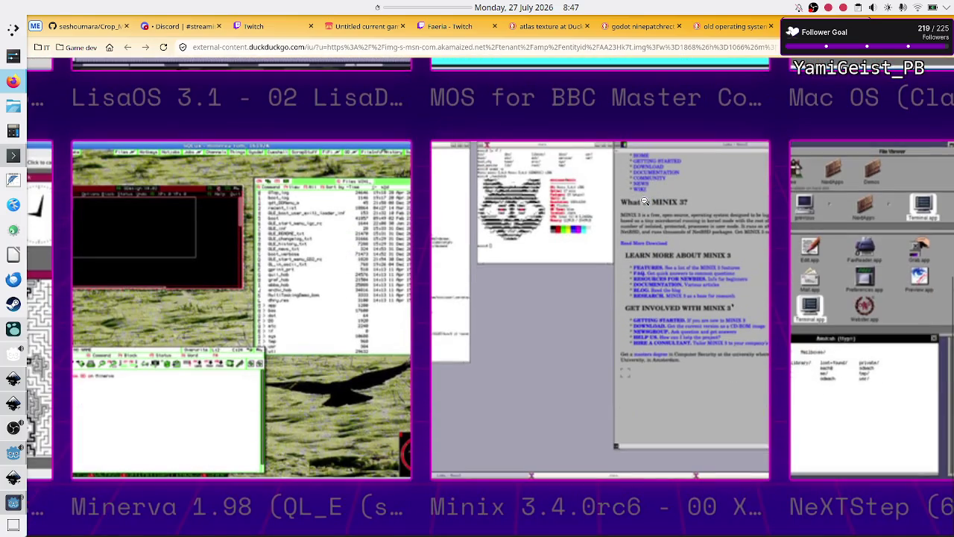
scroll(644, 201, "up", 5)
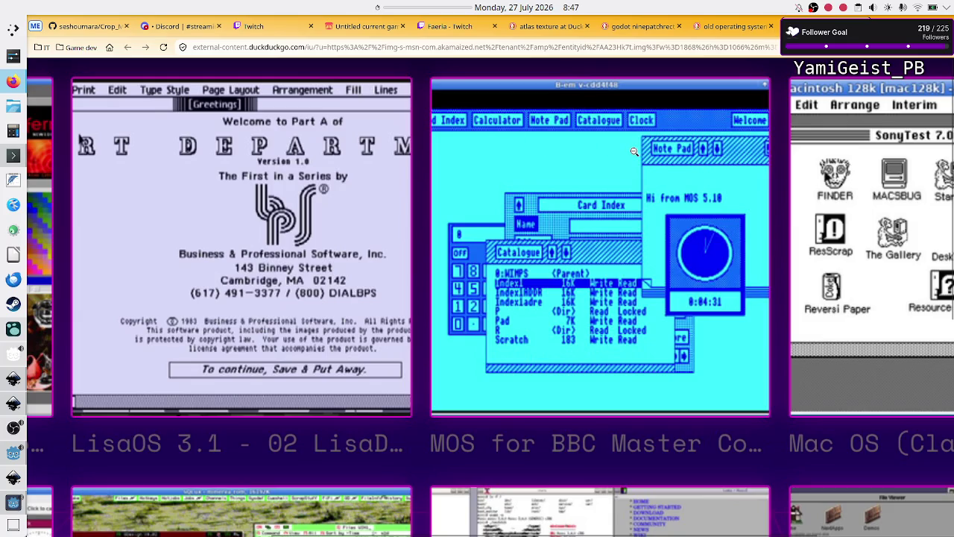
Step: Try the debug label beside the Navigation header, recheck the screenshots, then bring up Logseq
key("alt+Tab")
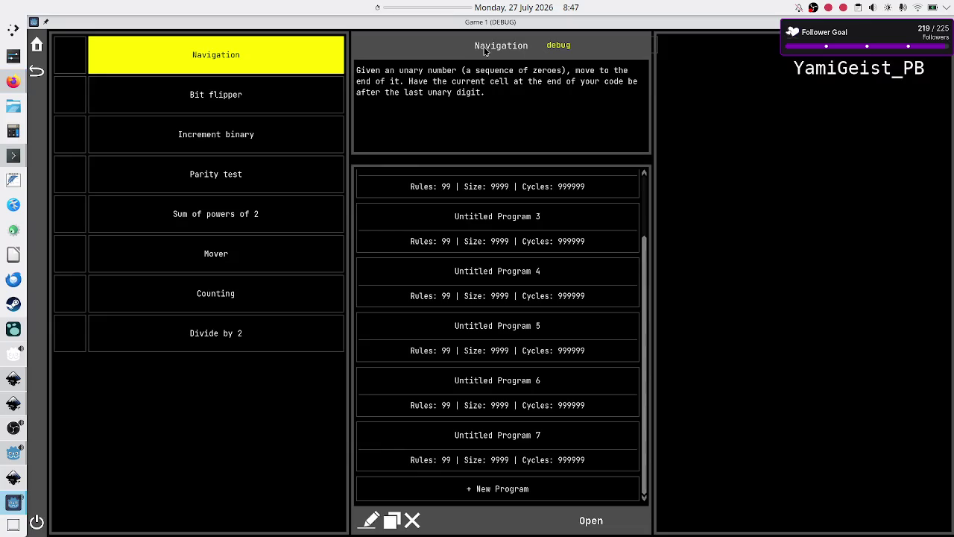
left_click(563, 45)
key("alt+Tab")
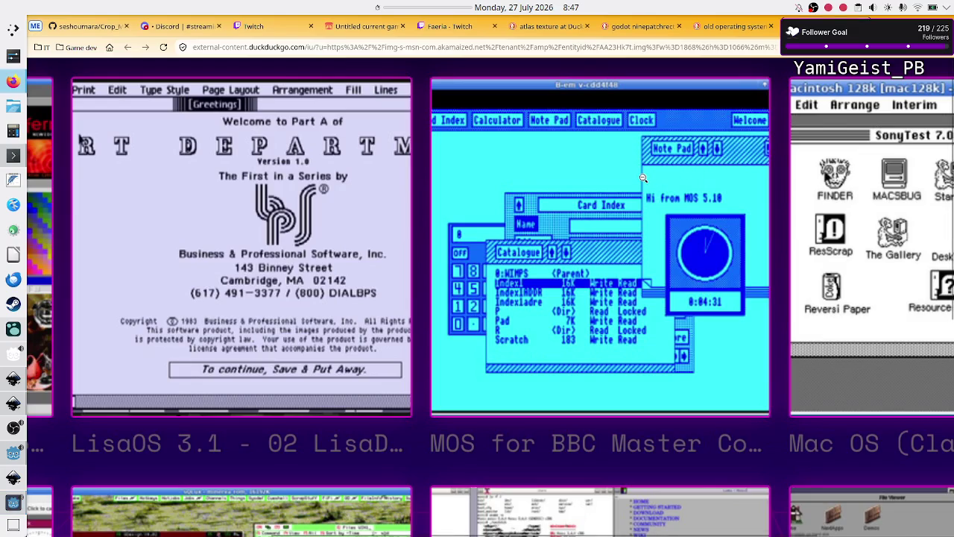
scroll(644, 178, "right", 5)
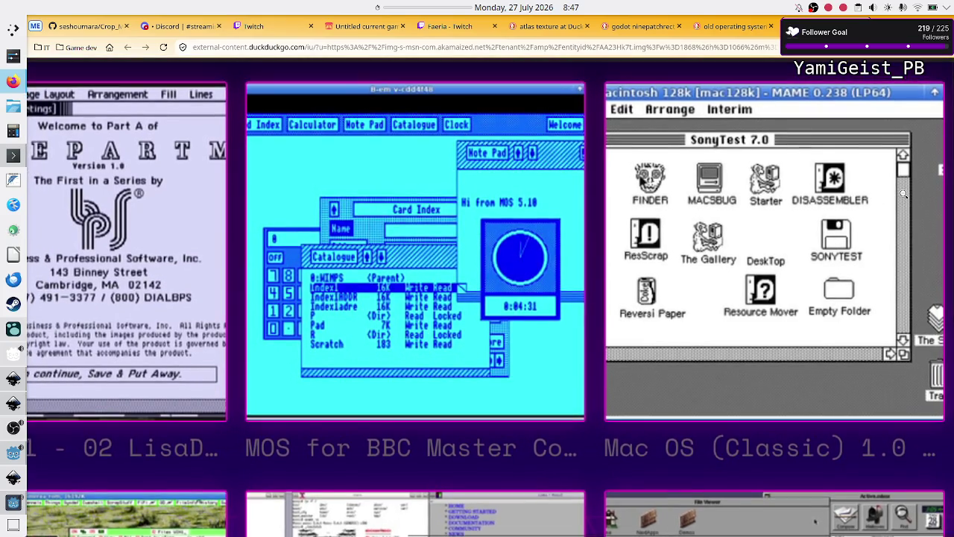
scroll(904, 194, "up", 5)
scroll(904, 194, "right", 5)
scroll(904, 194, "right", 10)
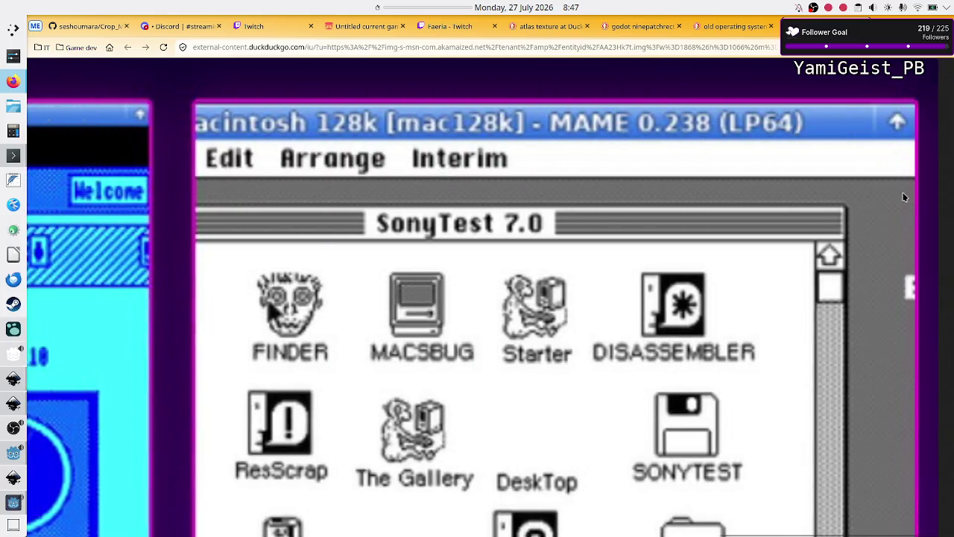
scroll(865, 305, "down", 5)
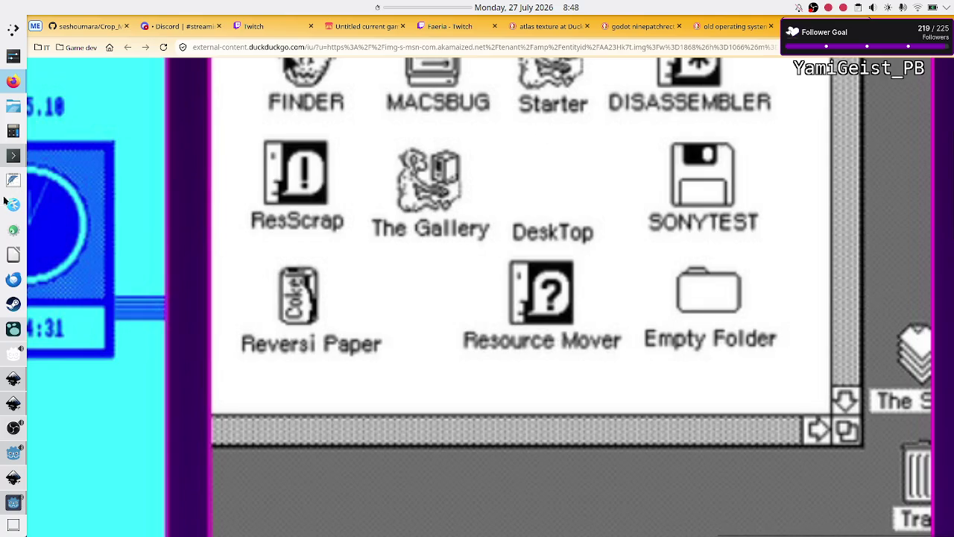
left_click(13, 331)
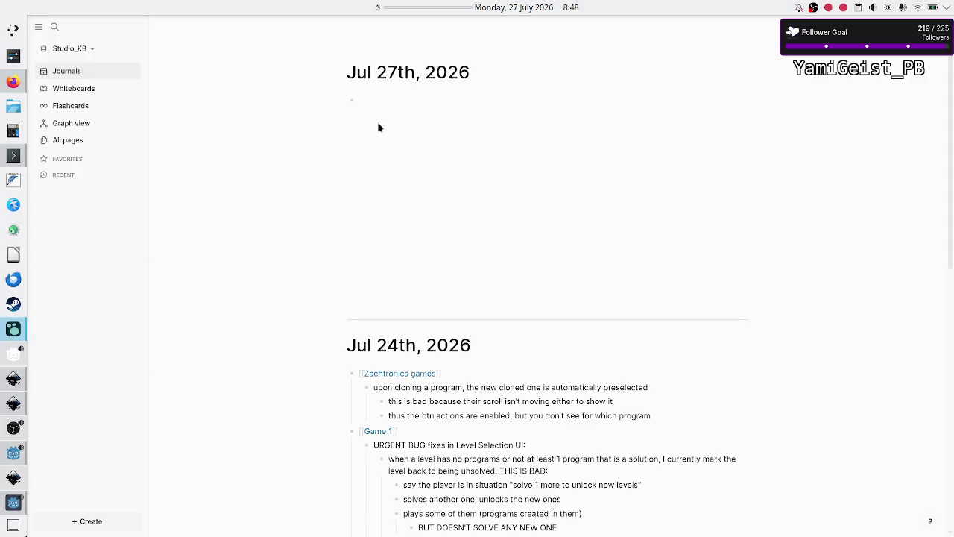
Step: Link [[Game 1]] in today's journal and add a TODO for a line/noise shaded scrollbar track
type("[[Game")
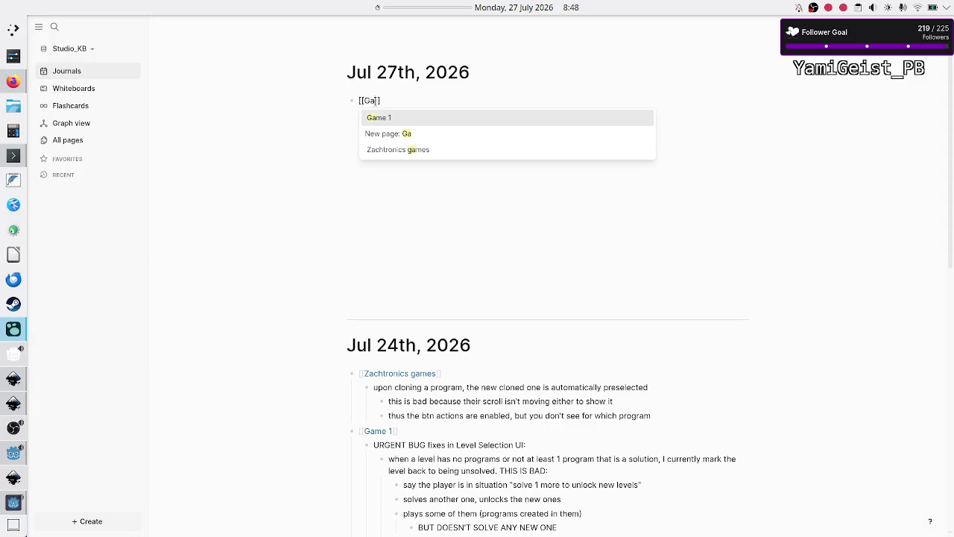
key("Return")
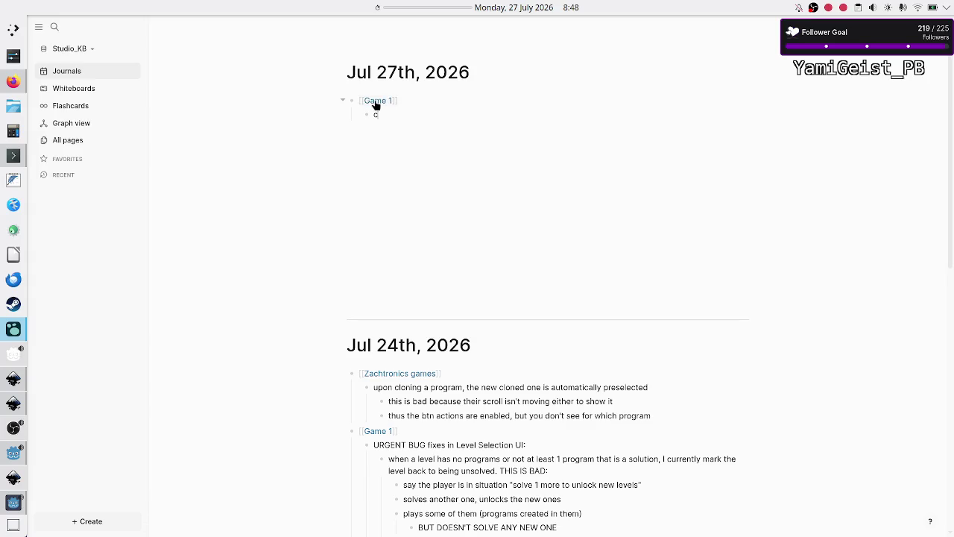
type("TODOcreate a sh")
type("a")
key("BackSpace")
key("BackSpace")
key("BackSpace")
type("line/noise shaded")
type(" track for the")
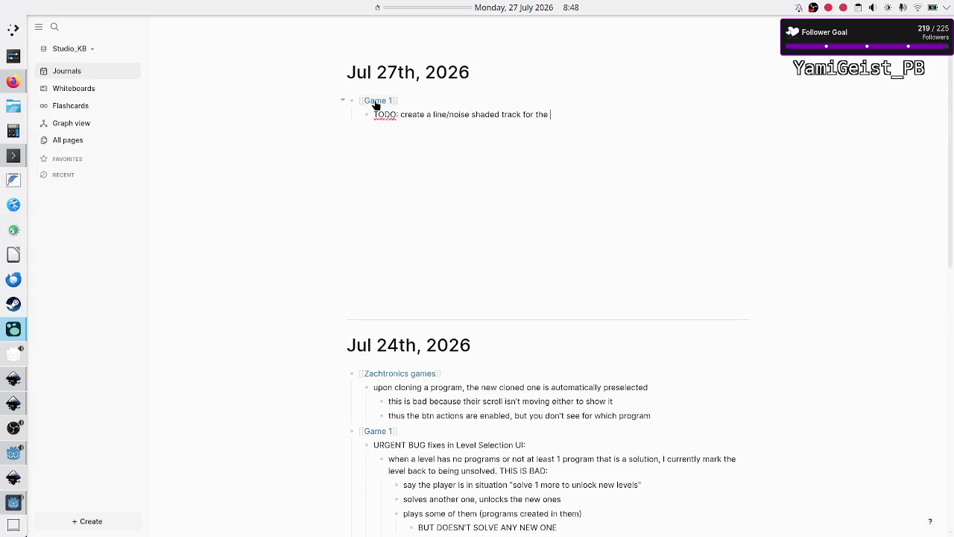
type("TO")
type(" UI")
Step: Add a TODO for good UI on the title labels
type("itles")
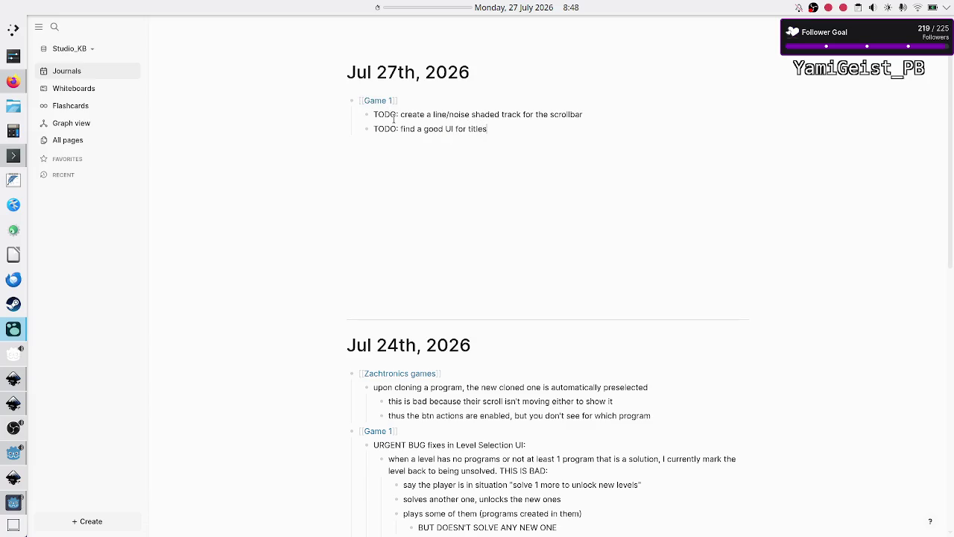
key("BackSpace")
type("la")
key("BackSpace")
type("labels")
type(" (")
type("s")
Step: Remove the '(shad)' text from the title-labels TODO and start a new TODO bullet
type("had")
key("BackSpace")
key("BackSpace")
key("BackSpace")
key("BackSpace")
key("BackSpace")
type("TODO:")
type("d")
key("BackSpace")
Step: Write the TODO 'change big border style to texture that has some defined gaps'
type("change big border")
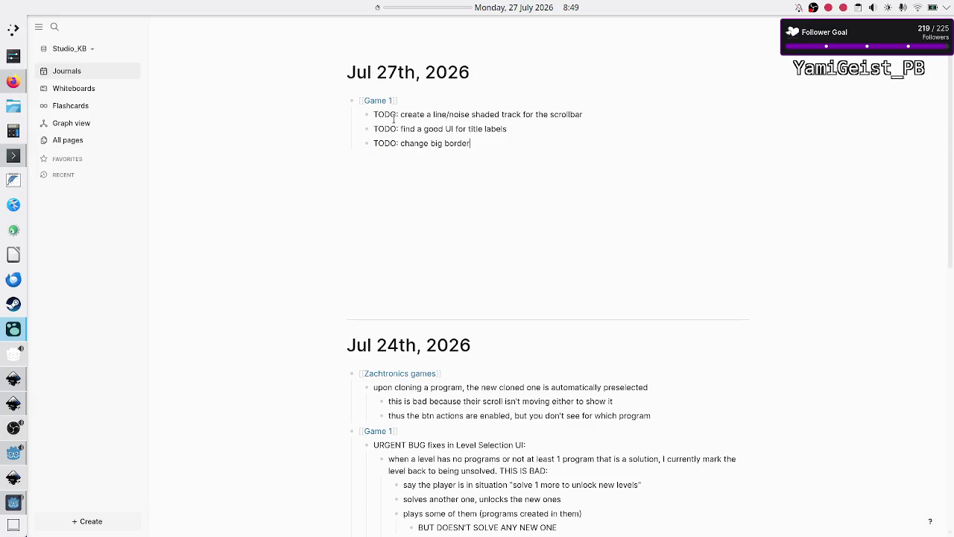
type(" style to")
type("texture that")
type(" has ")
type("some ga")
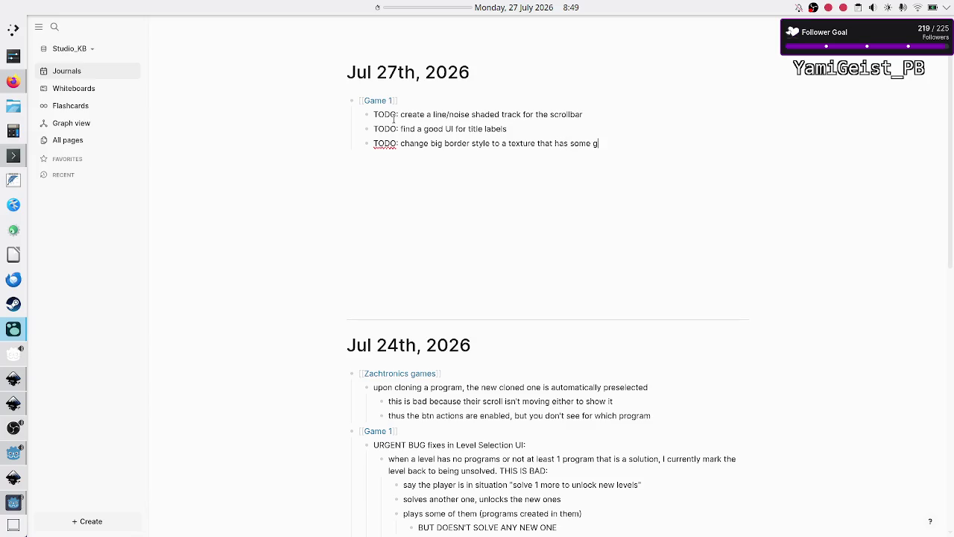
key("BackSpace")
key("BackSpace")
type("defined")
type(" gaps")
key("alt+Tab")
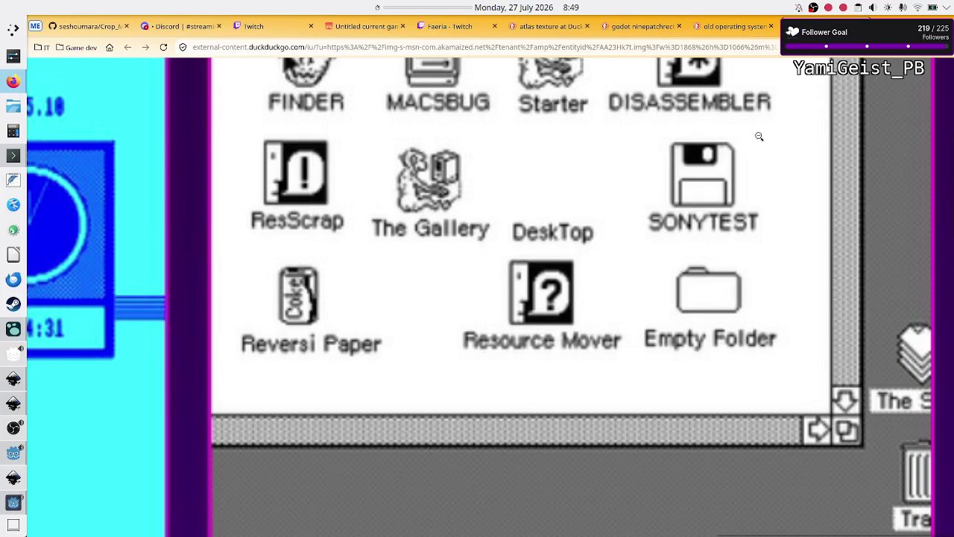
Step: Pan around the zoomed Mac, BBC MOS and LisaOS screenshots, then bring the Game 1 debug window forward
scroll(753, 138, "down", 1)
scroll(753, 138, "left", 1)
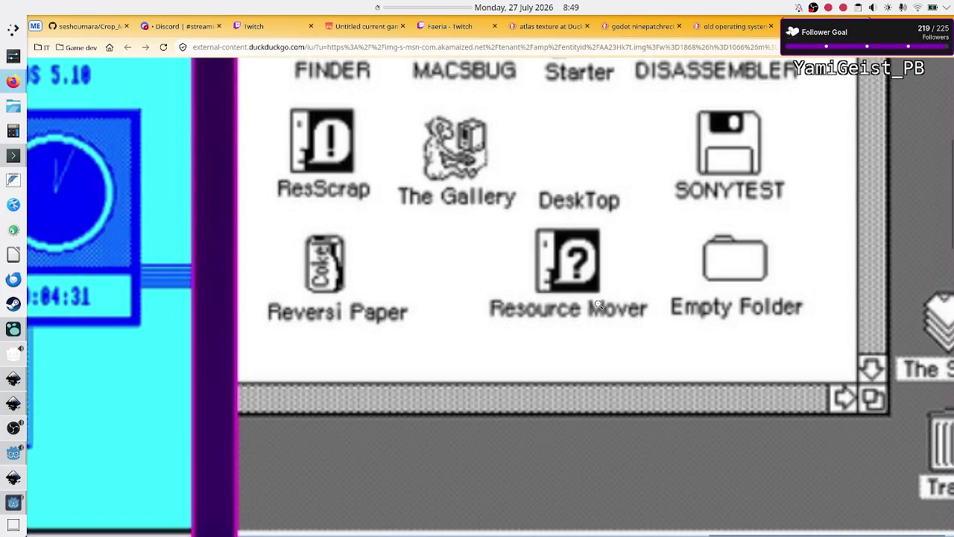
scroll(598, 304, "down", 4)
scroll(598, 304, "left", 15)
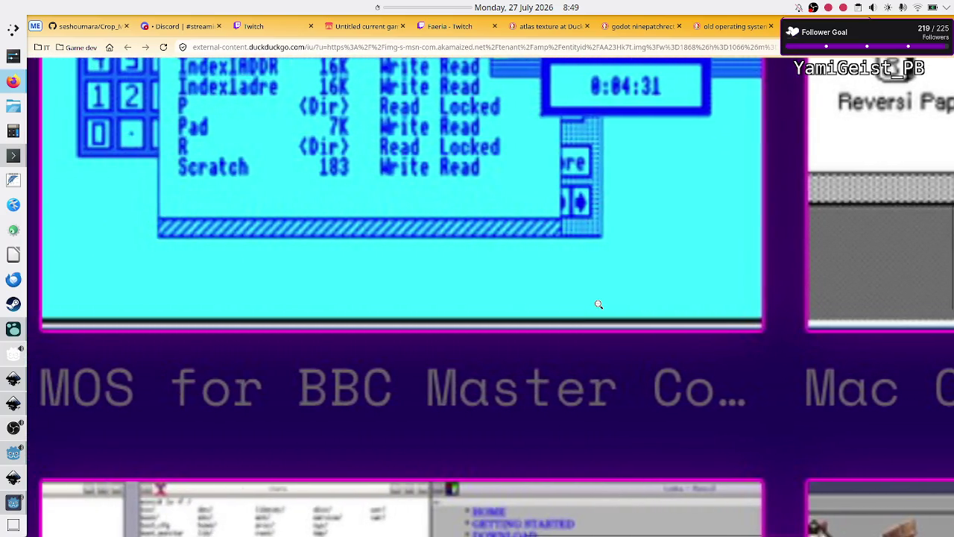
scroll(598, 304, "left", 5)
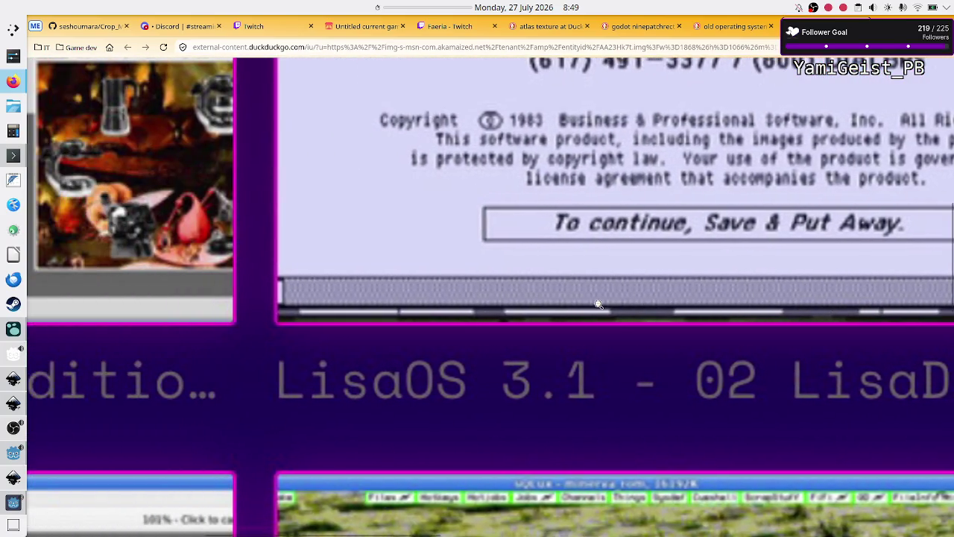
scroll(602, 312, "right", 2)
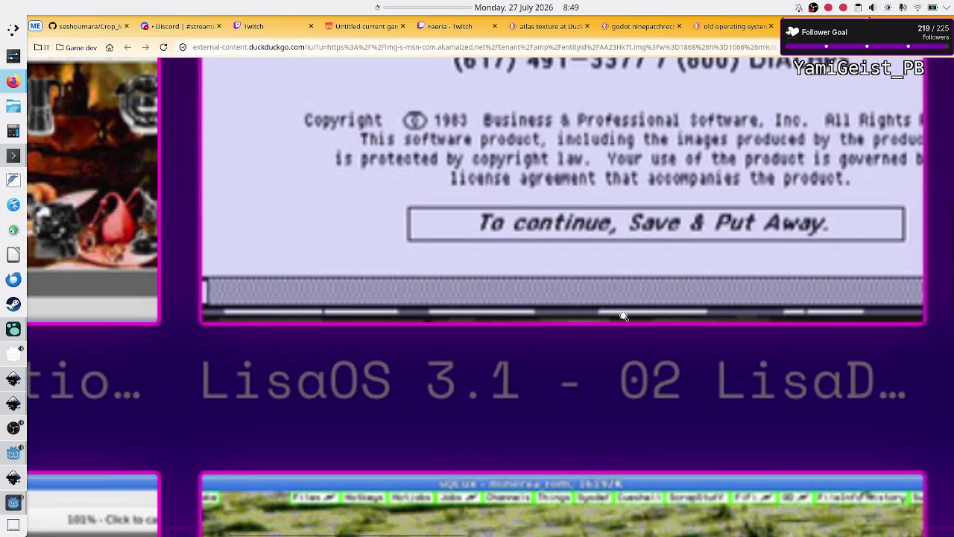
left_click(13, 502)
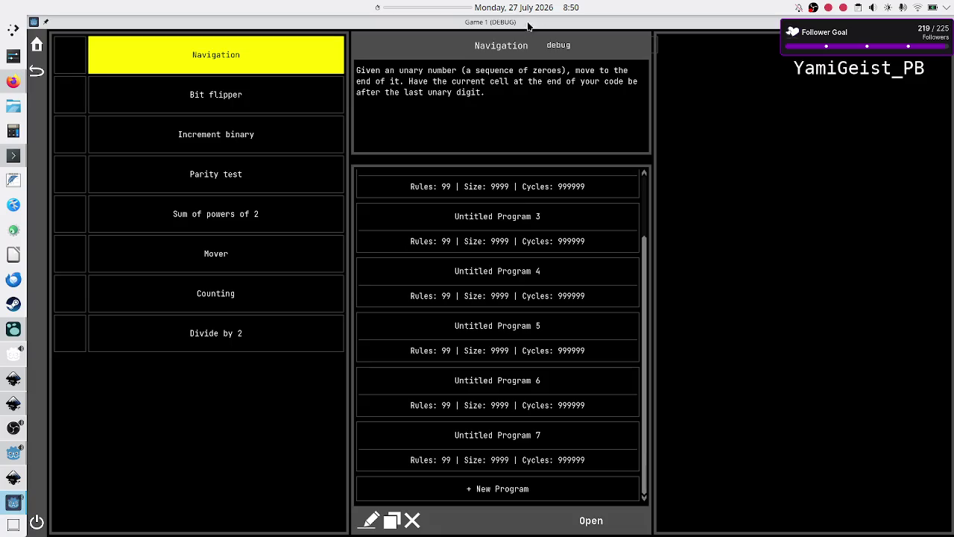
Step: Shrink and move the game window over the screenshots, maximize it again, then bring Firefox forward
double_click(691, 25)
mouse_move(566, 154)
left_mouse_down()
mouse_move(372, 119)
mouse_move(374, 89)
mouse_move(484, 11)
mouse_move(478, 115)
mouse_move(478, 53)
mouse_move(586, 296)
mouse_move(583, 329)
left_mouse_up()
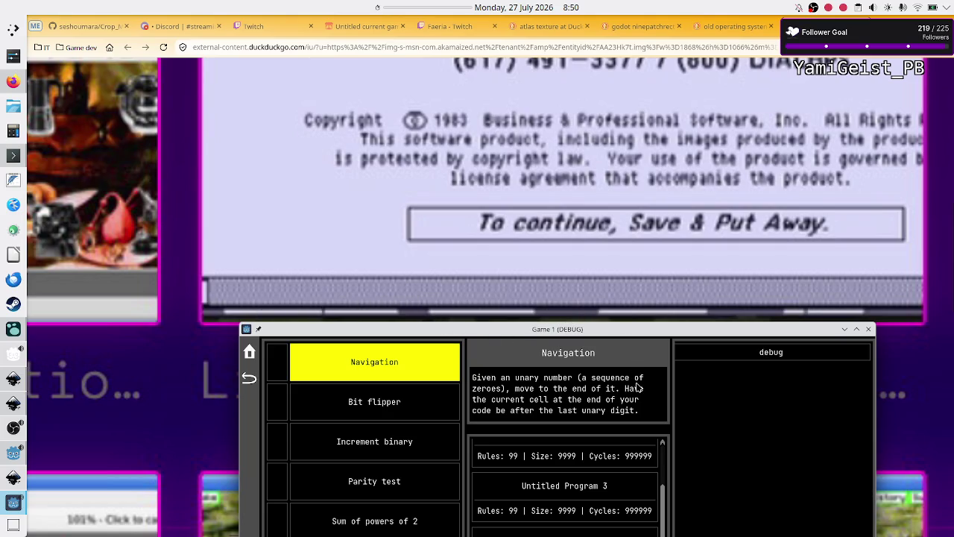
double_click(597, 330)
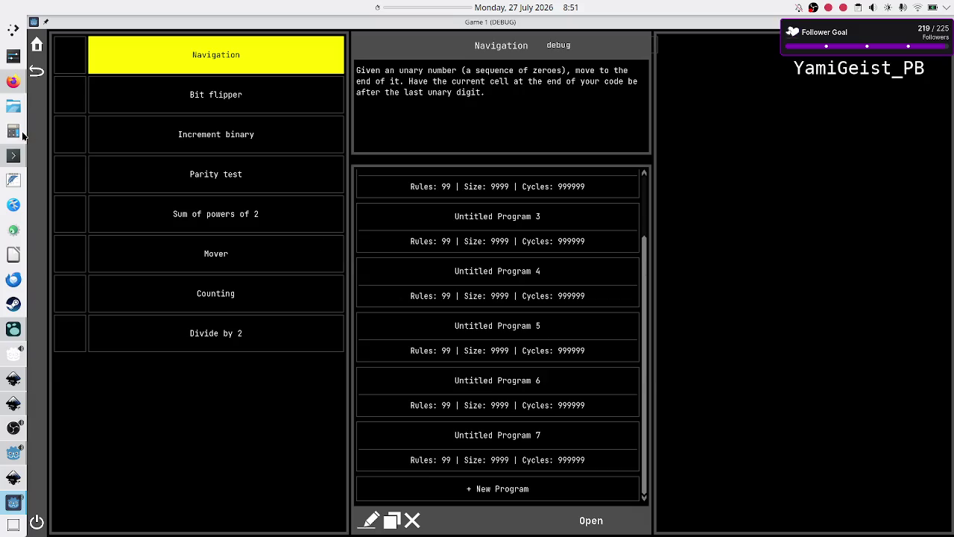
left_click(5, 86)
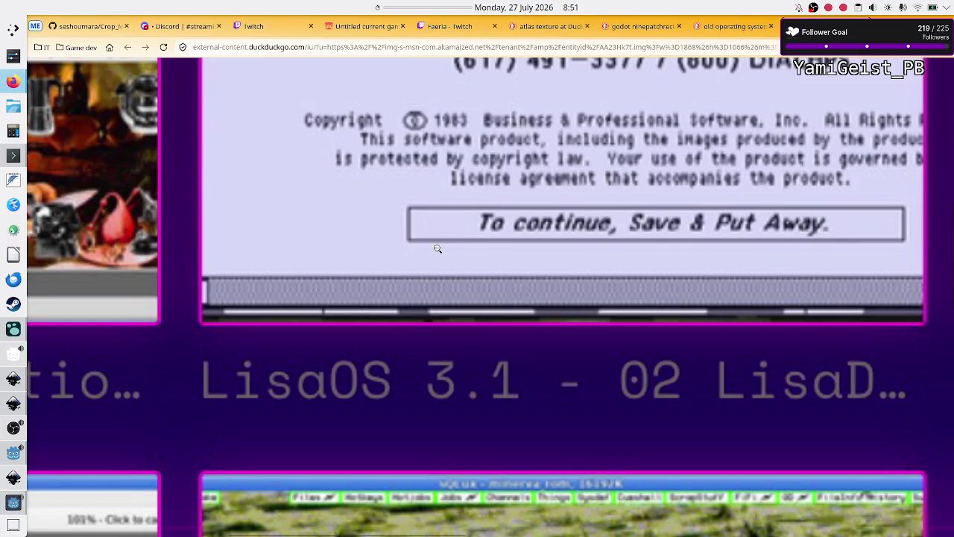
scroll(438, 249, "down", 5)
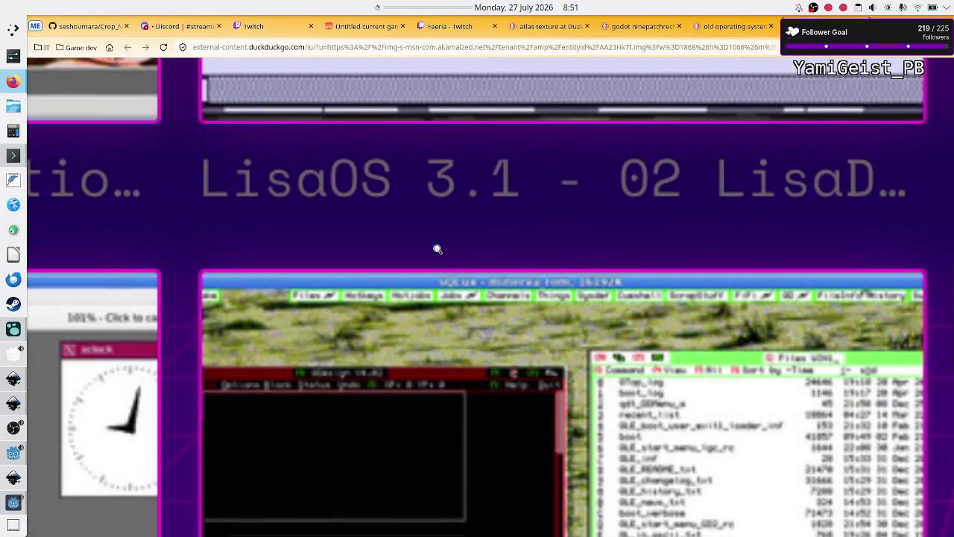
Step: Return to the old-OS image results and preview the Virtual OS Museum NEXTSTEP image
scroll(438, 249, "left", 5)
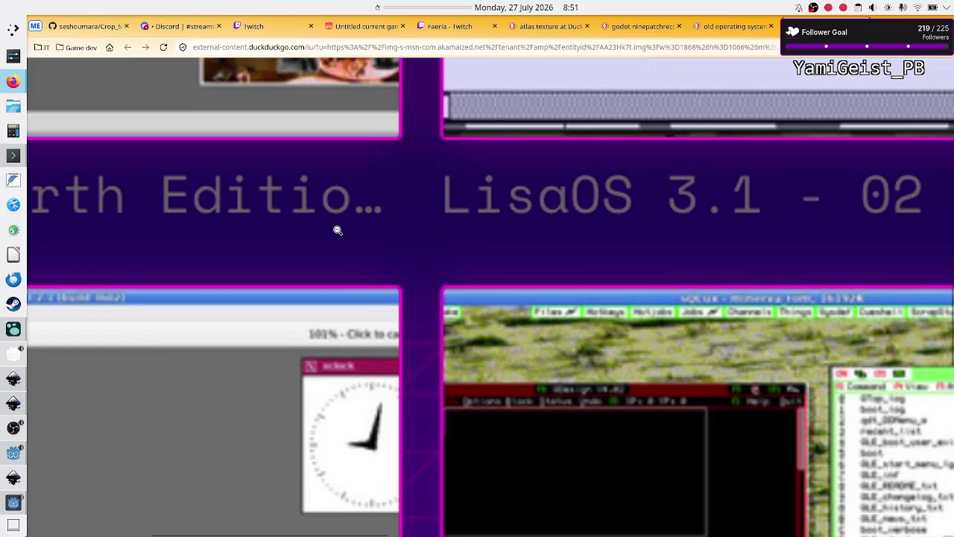
scroll(336, 224, "left", 5)
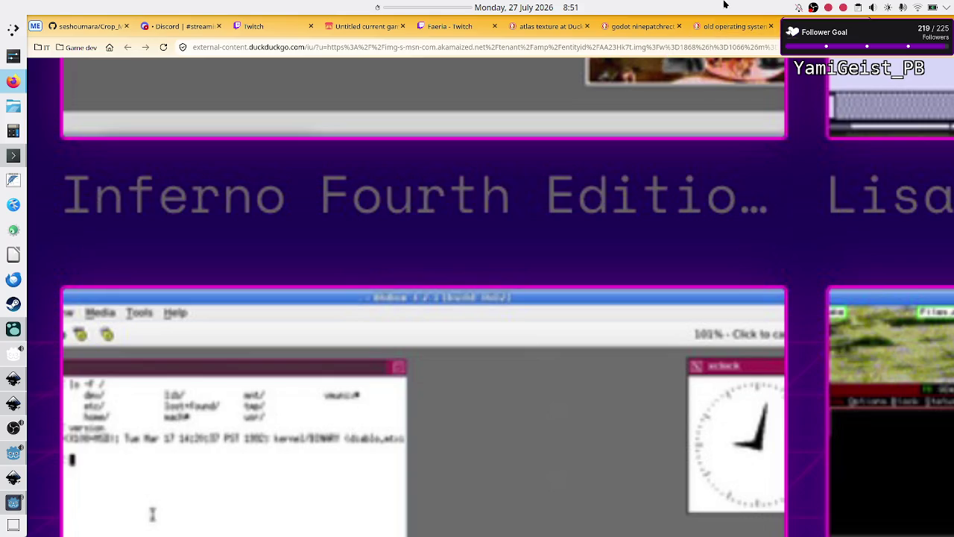
left_click(719, 27)
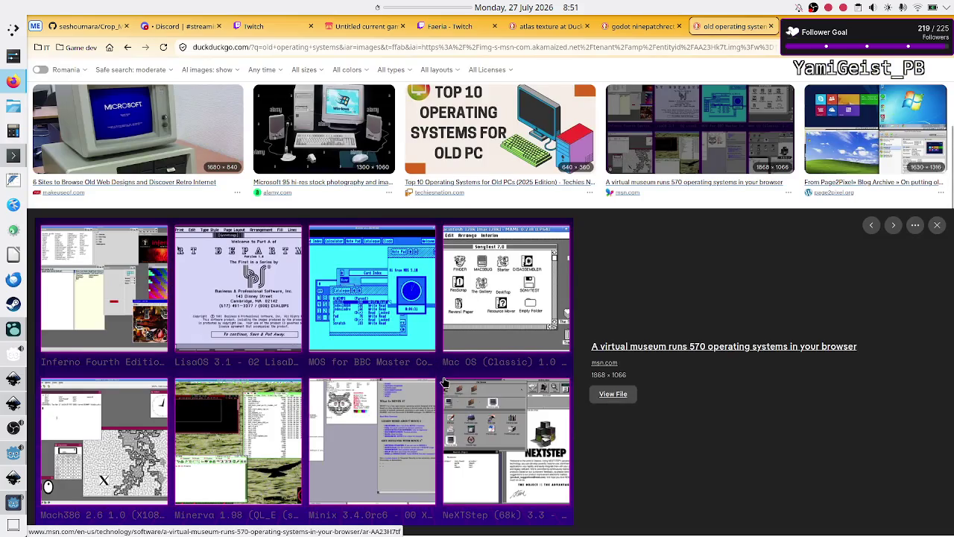
scroll(451, 358, "down", 5)
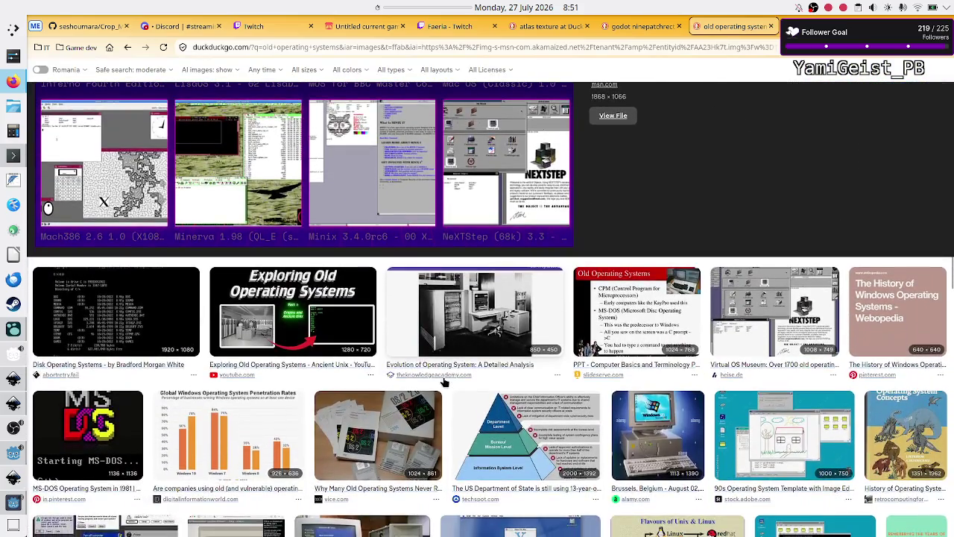
left_click(734, 322)
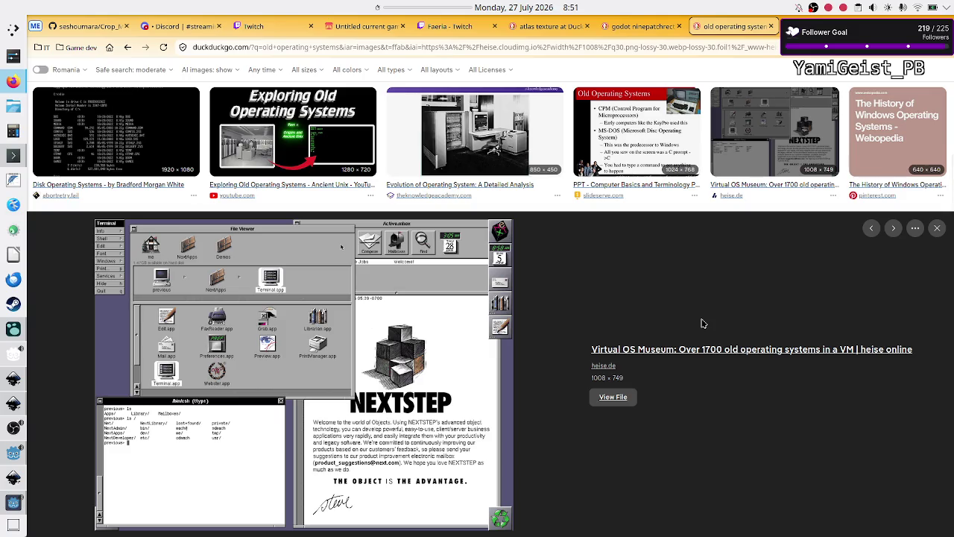
scroll(702, 323, "down", 5)
scroll(702, 323, "down", 1)
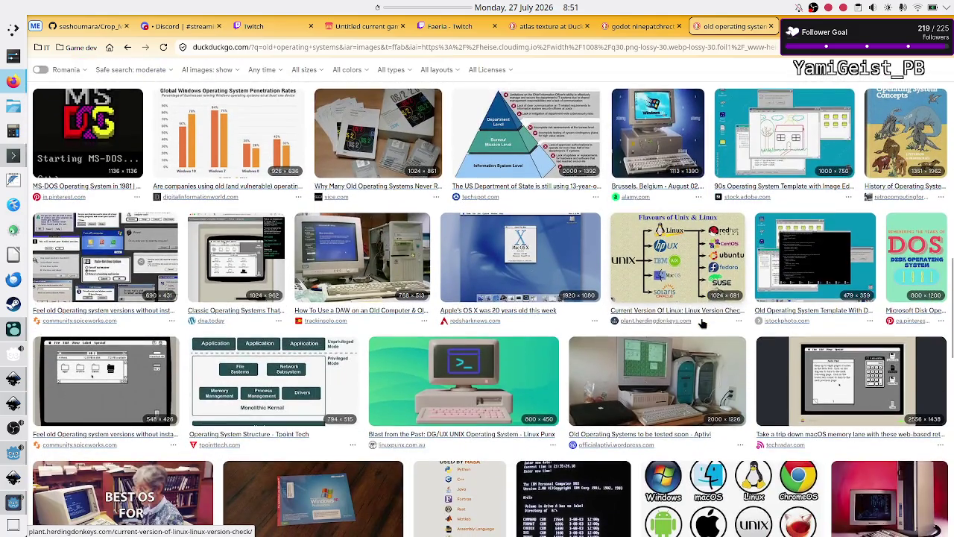
Step: Preview the classic Mac desktop screenshot, close the preview, and open a new tab
left_click(120, 368)
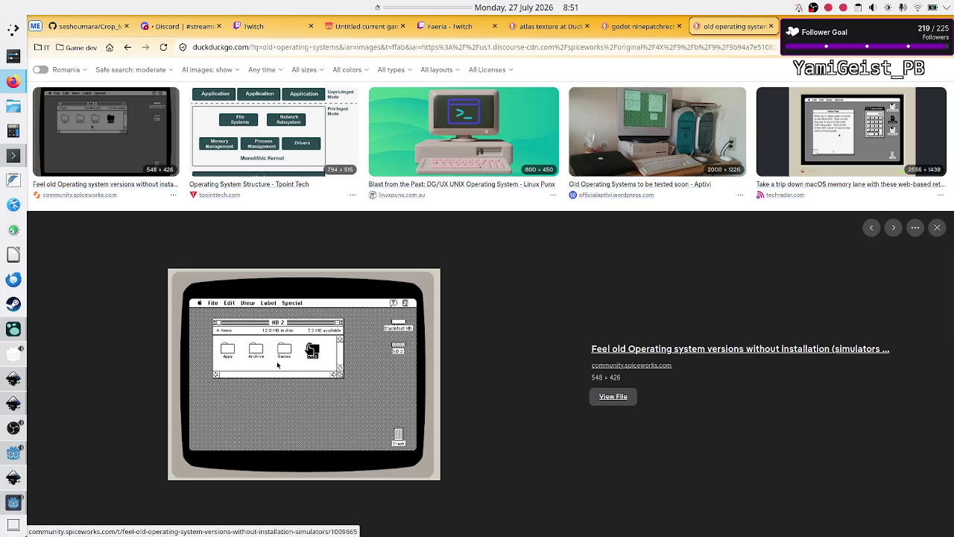
scroll(310, 347, "up", 5, "ctrl")
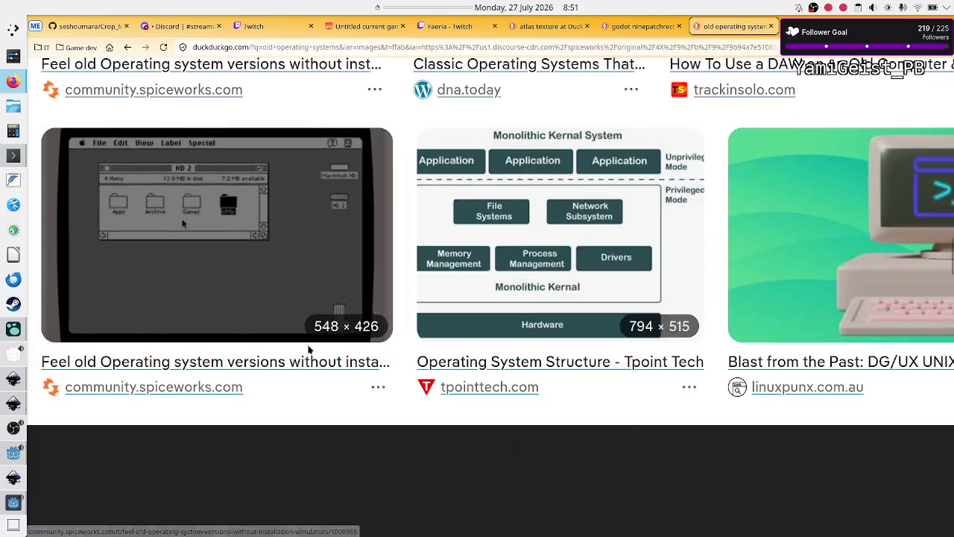
scroll(309, 347, "down", 10)
scroll(310, 350, "down", 3)
left_click(314, 347)
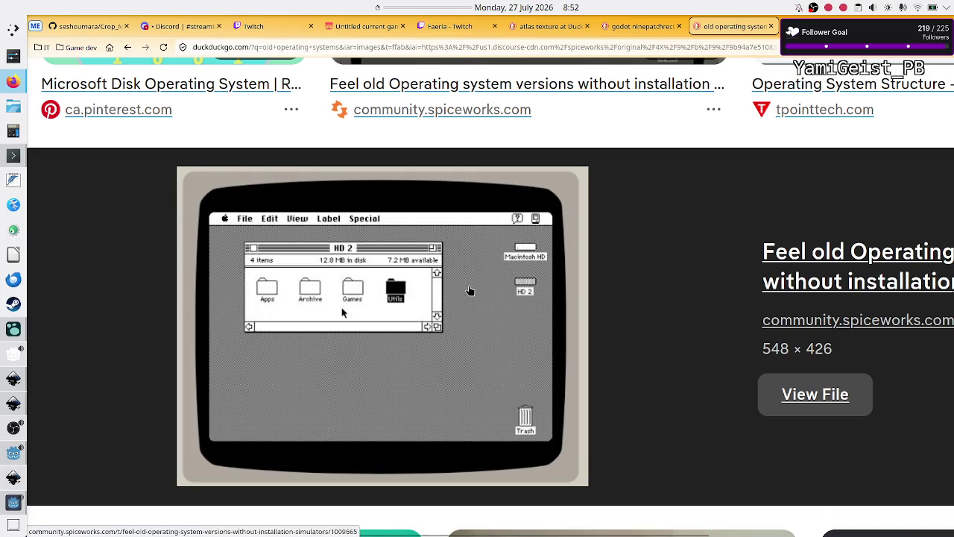
scroll(470, 290, "down", 6)
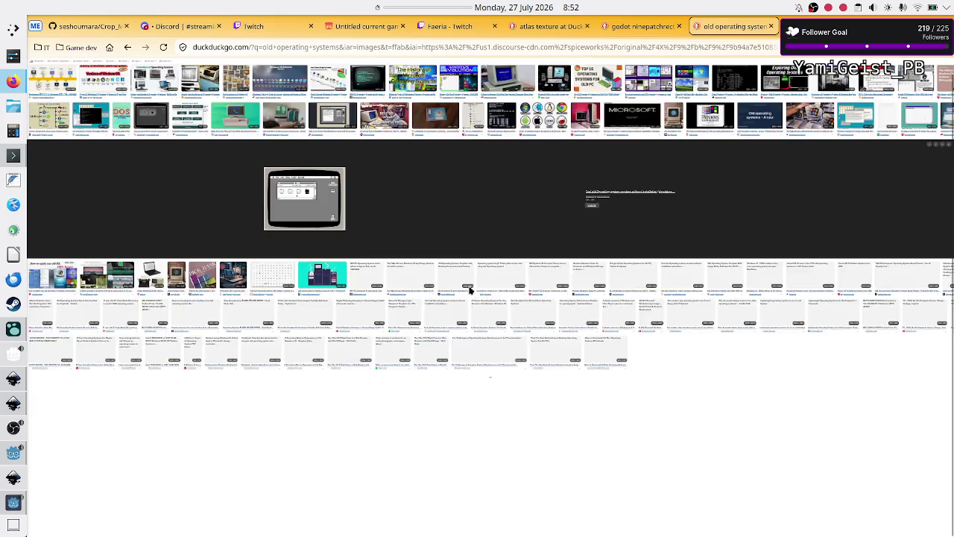
scroll(470, 291, "up", 6)
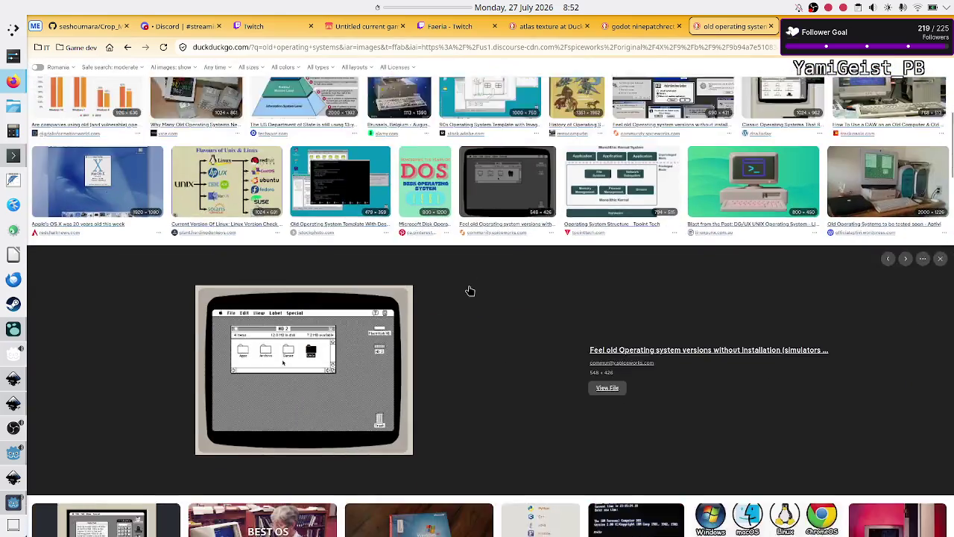
scroll(469, 291, "down", 5)
key("Escape")
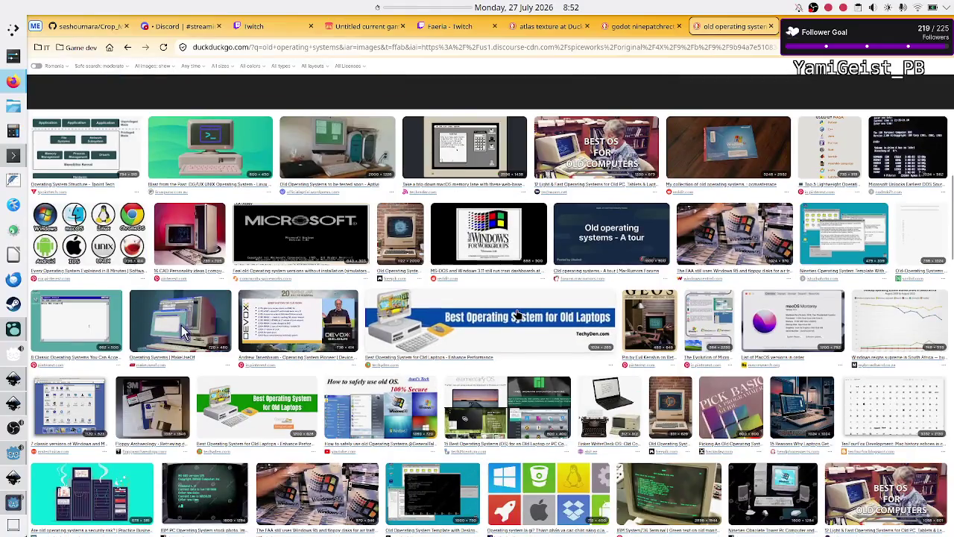
key("ctrl+t")
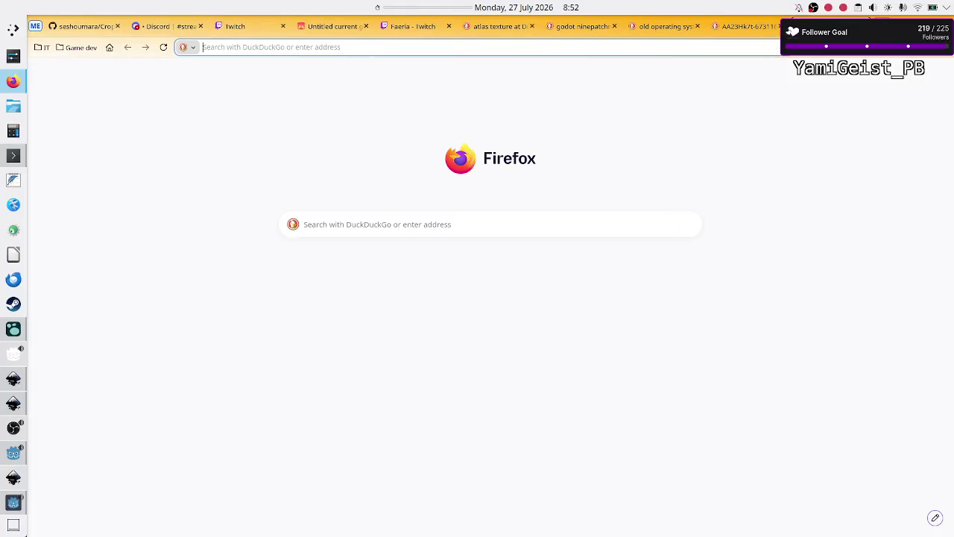
Step: Go to Replicube's Steam store page and play its trailer full screen
type("replicube")
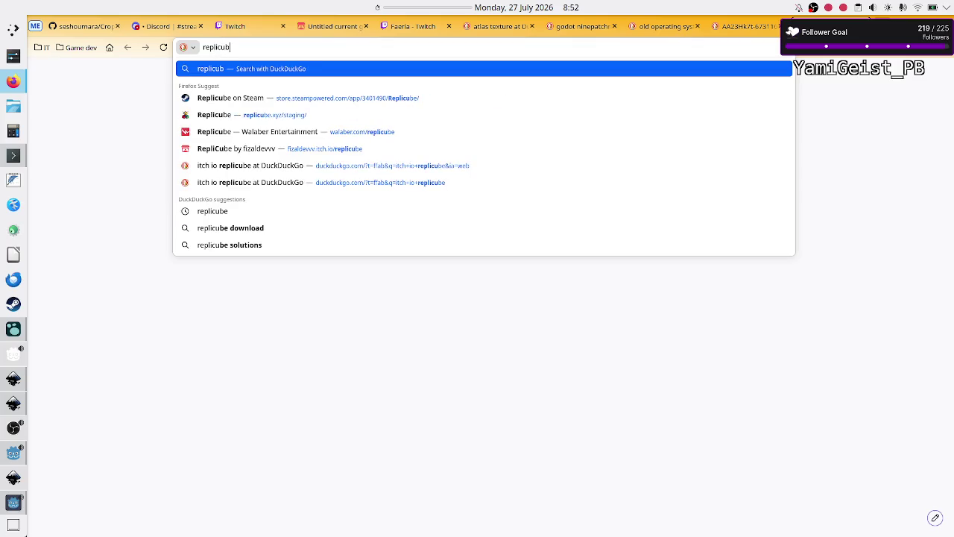
key("Down")
key("Return")
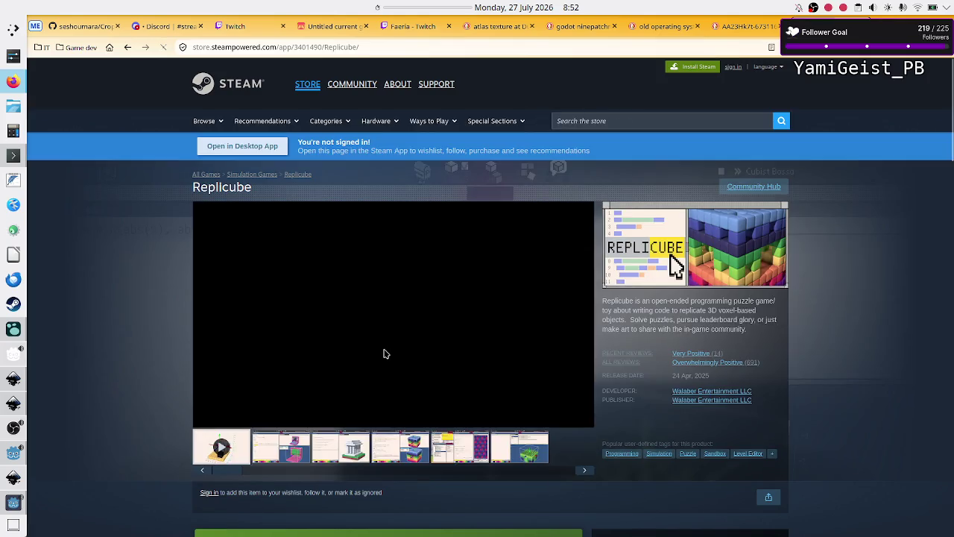
left_click(204, 419)
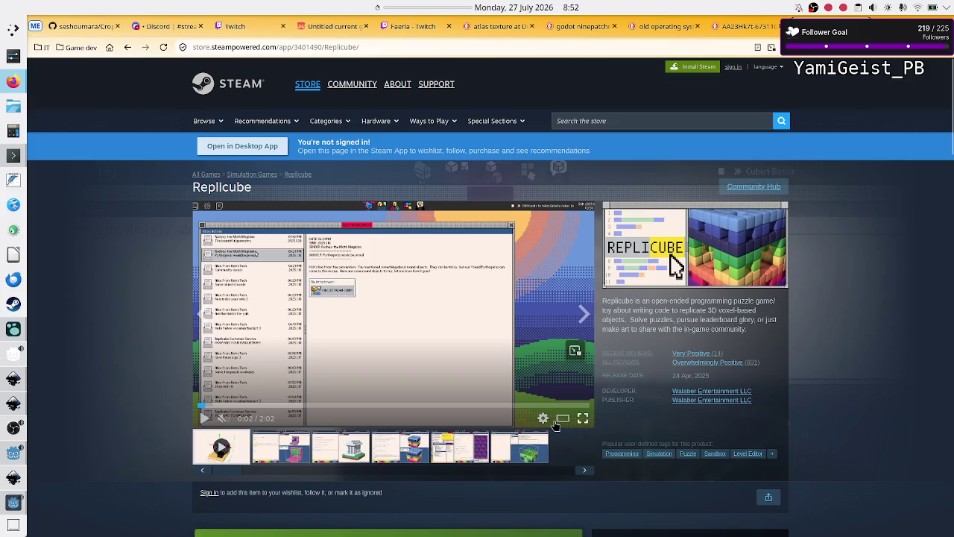
left_click(584, 421)
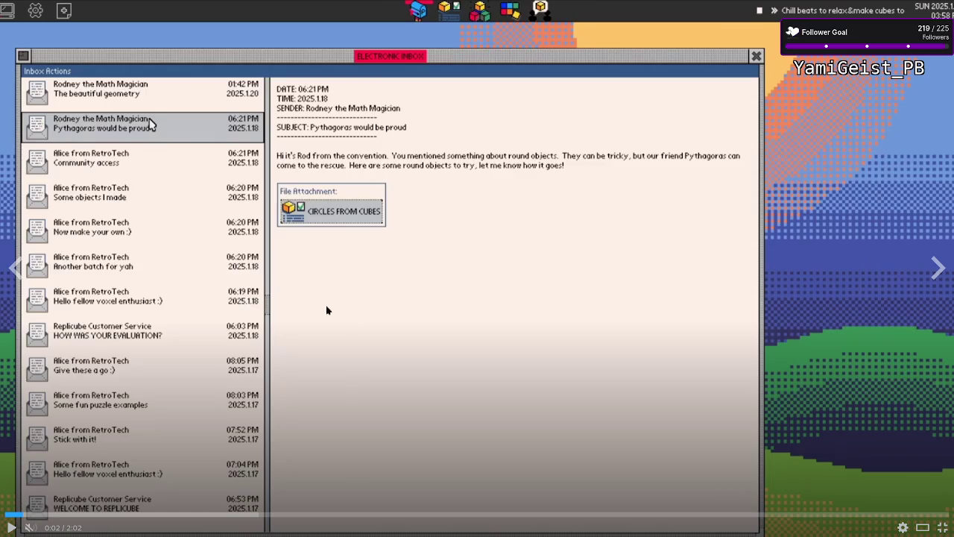
left_click(682, 376)
Step: Skip the trailer to its coding footage around 0:34 and pause briefly on the code
key("Right")
key("Right")
key("Right")
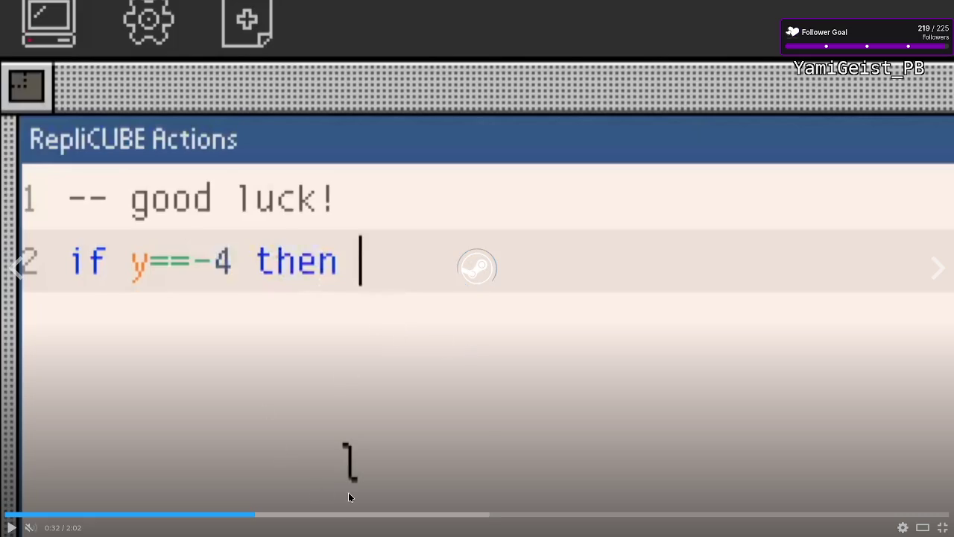
left_click(270, 513)
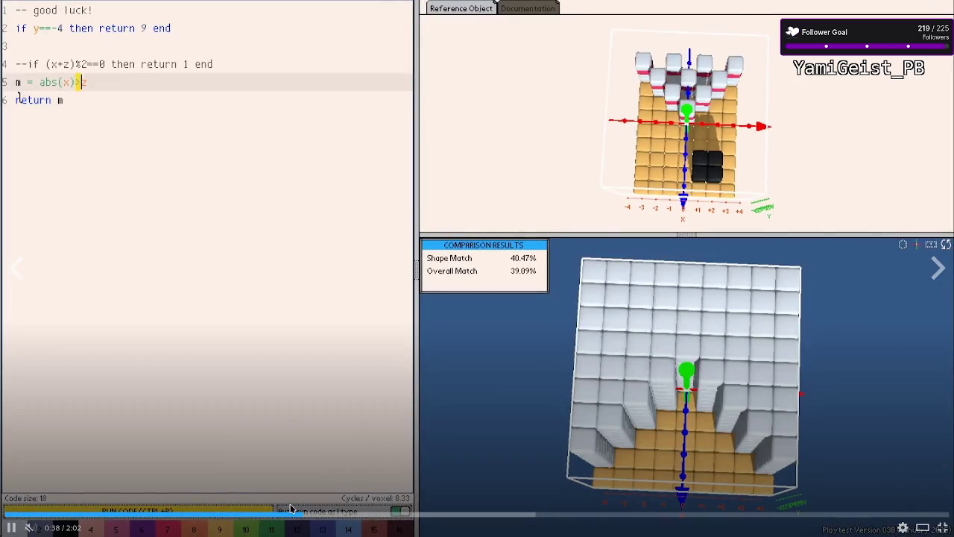
key("Left")
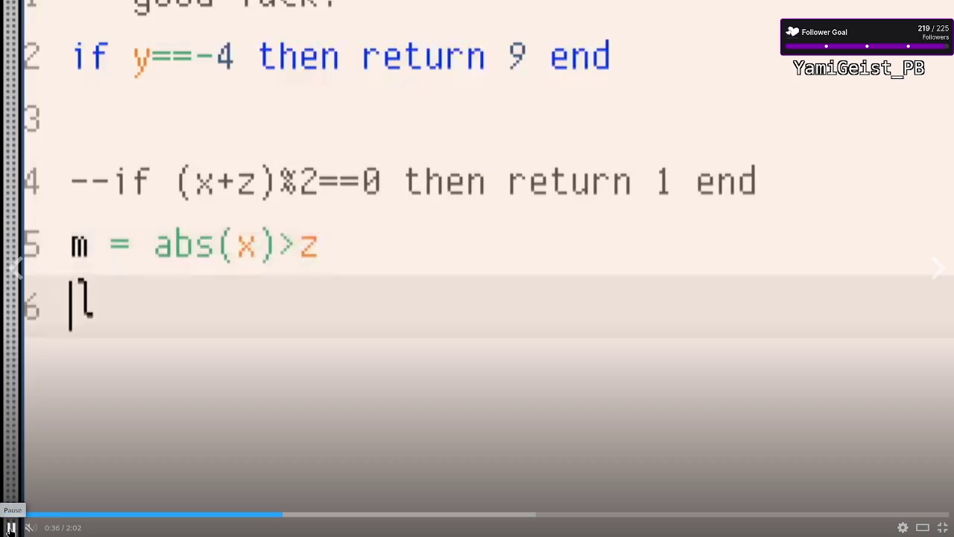
left_click(11, 528)
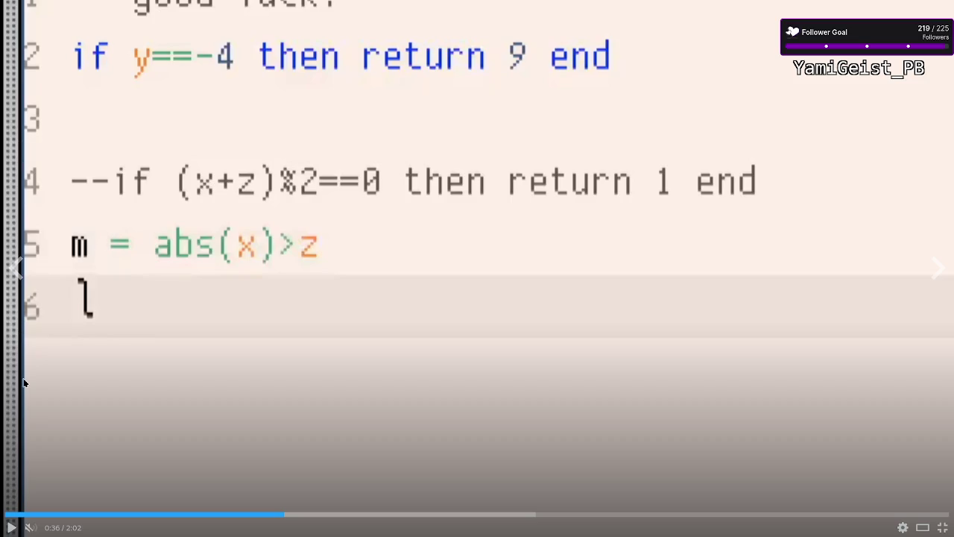
left_click(13, 527)
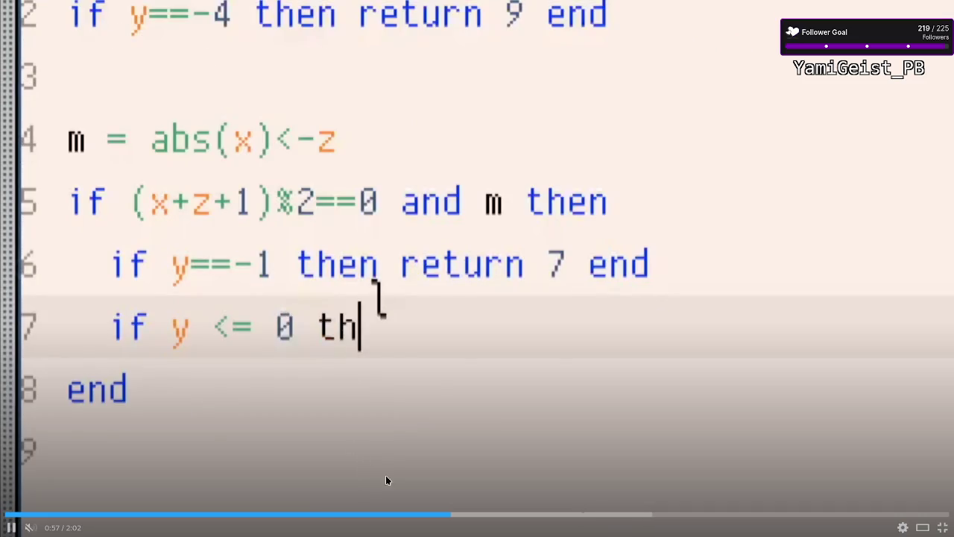
Step: Jump the trailer ahead to 1:17, exit full screen, and switch to the game's debug window
double_click(439, 392)
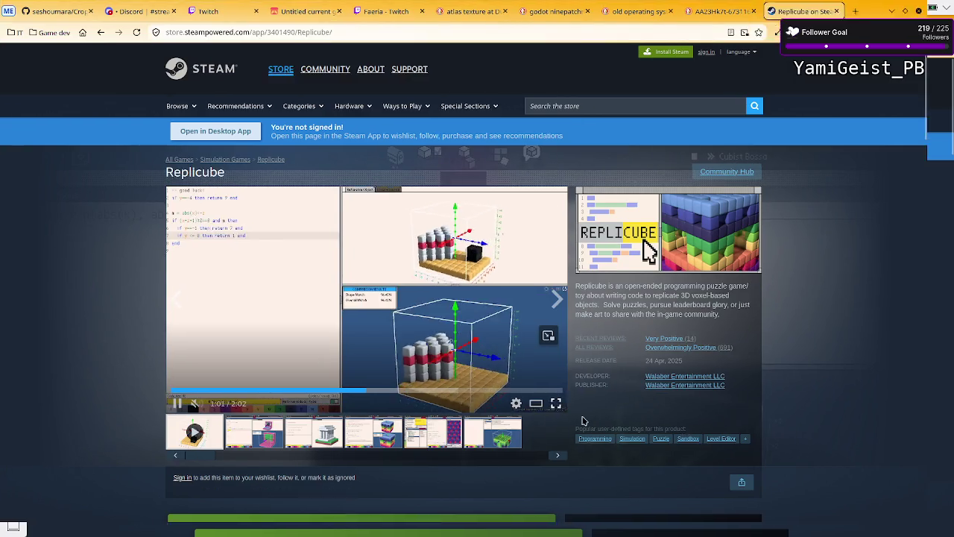
left_click(555, 403)
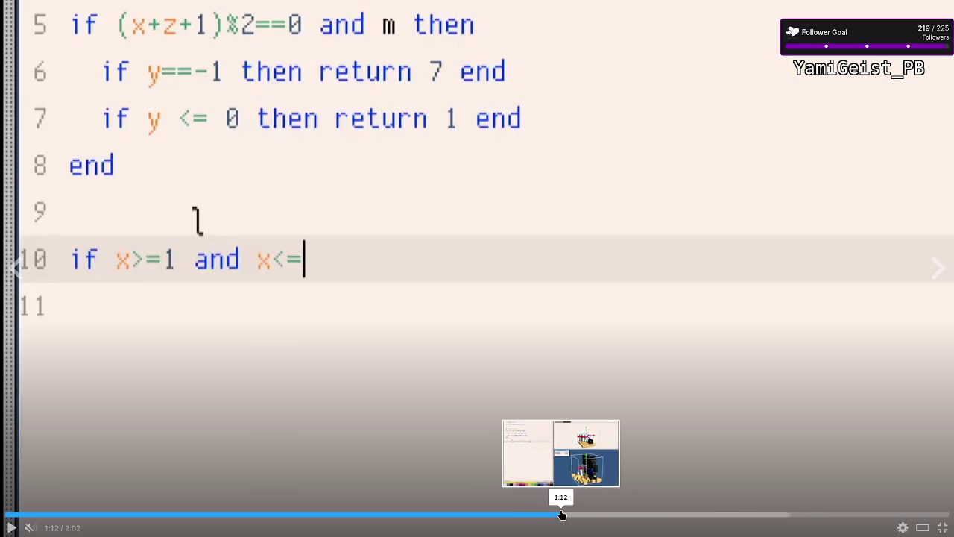
left_click_drag(562, 515, 599, 515)
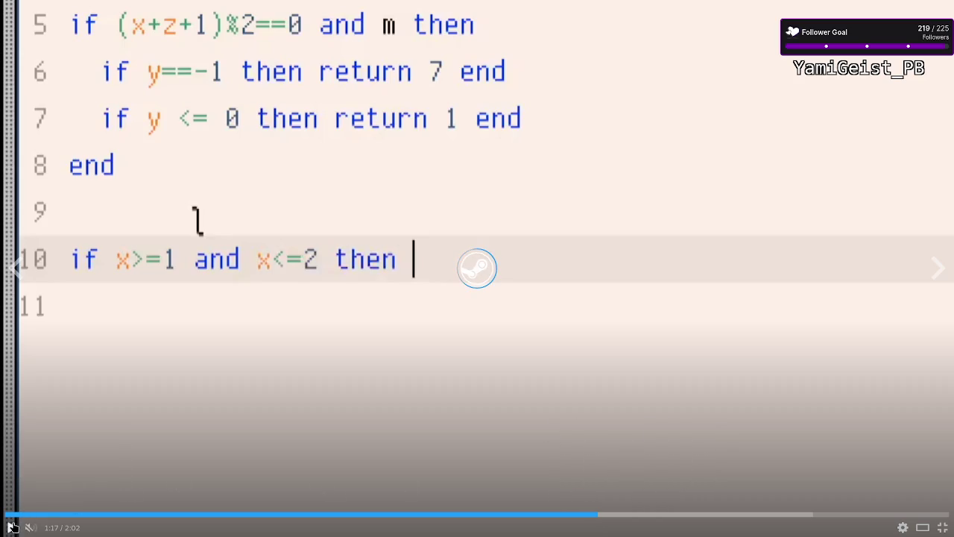
left_click(942, 528)
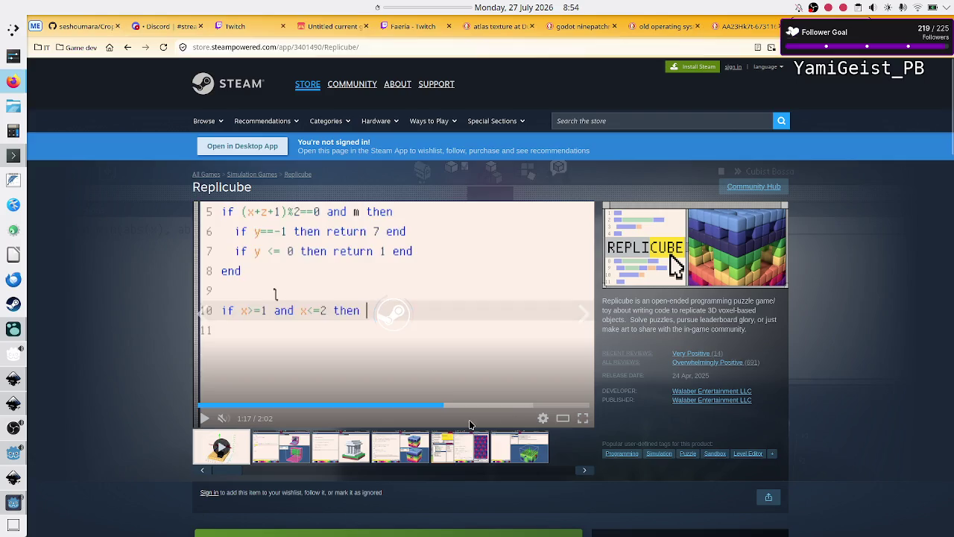
left_click(14, 502)
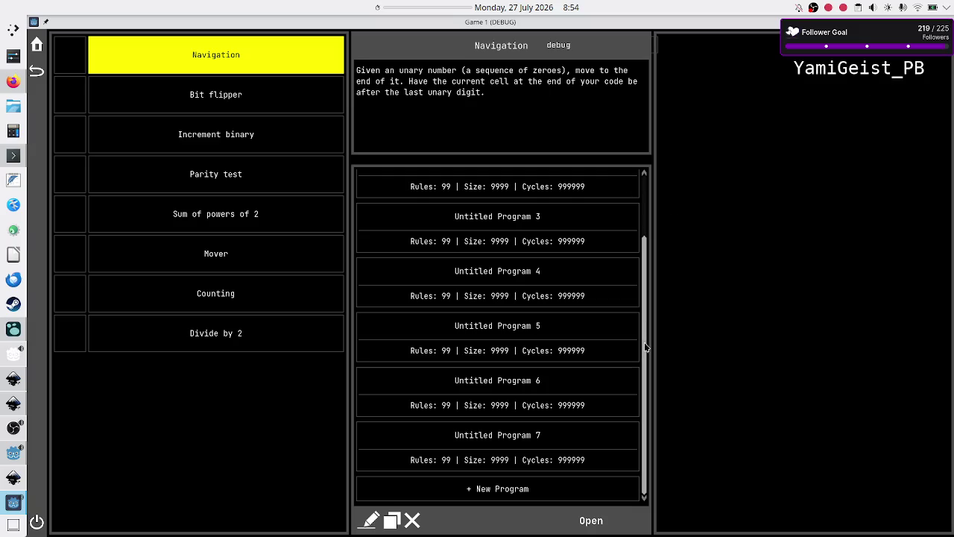
left_click_drag(646, 287, 653, 210)
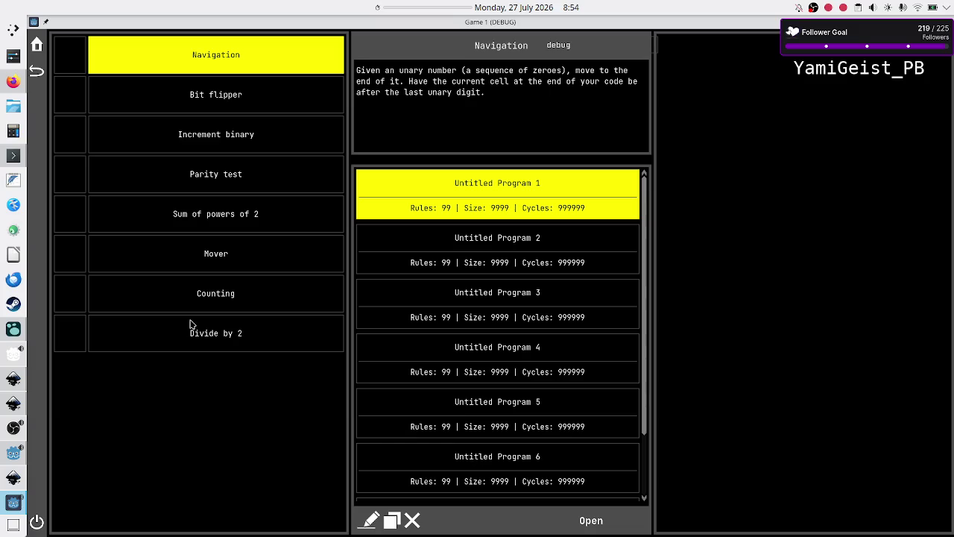
left_click(5, 81)
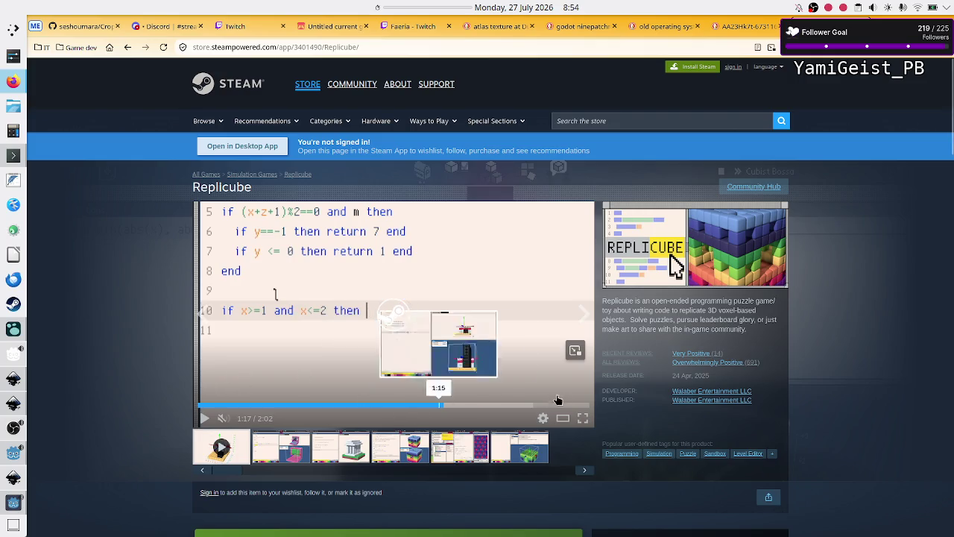
left_click(582, 419)
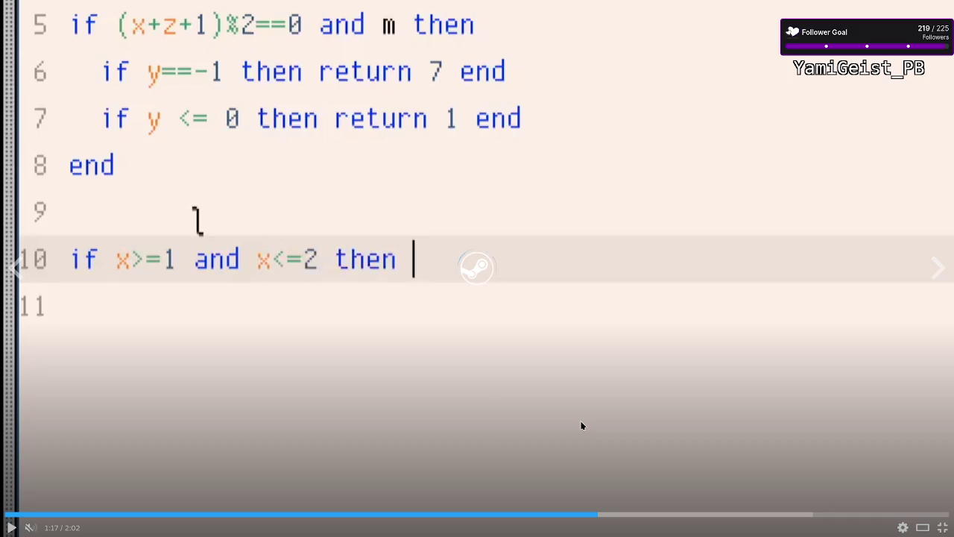
key("Escape")
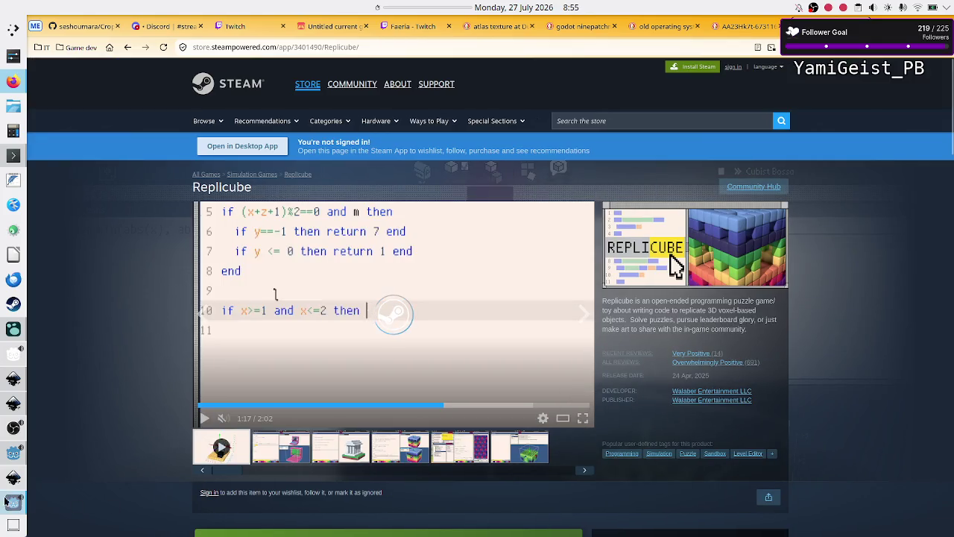
left_click(13, 503)
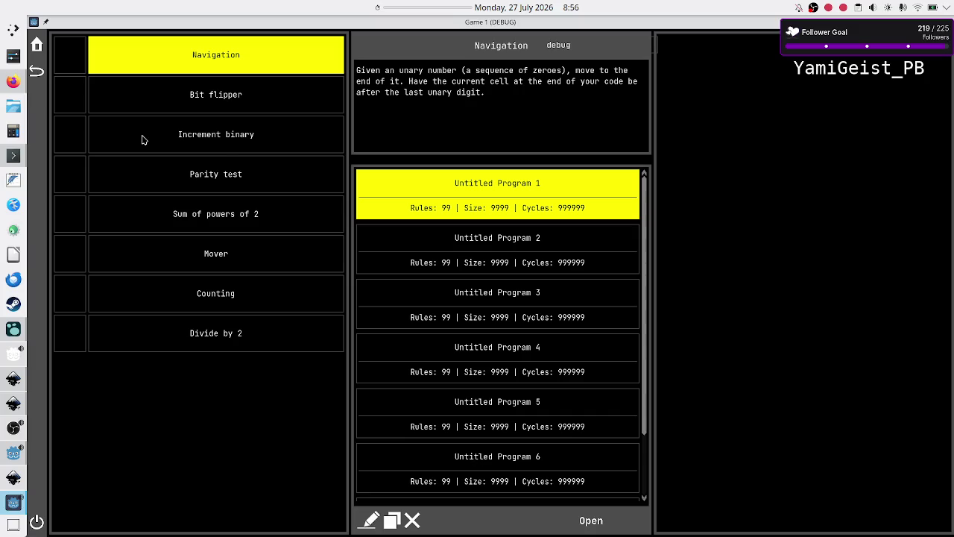
Step: Launch KCalc over the Game 1 debug window
left_click(12, 131)
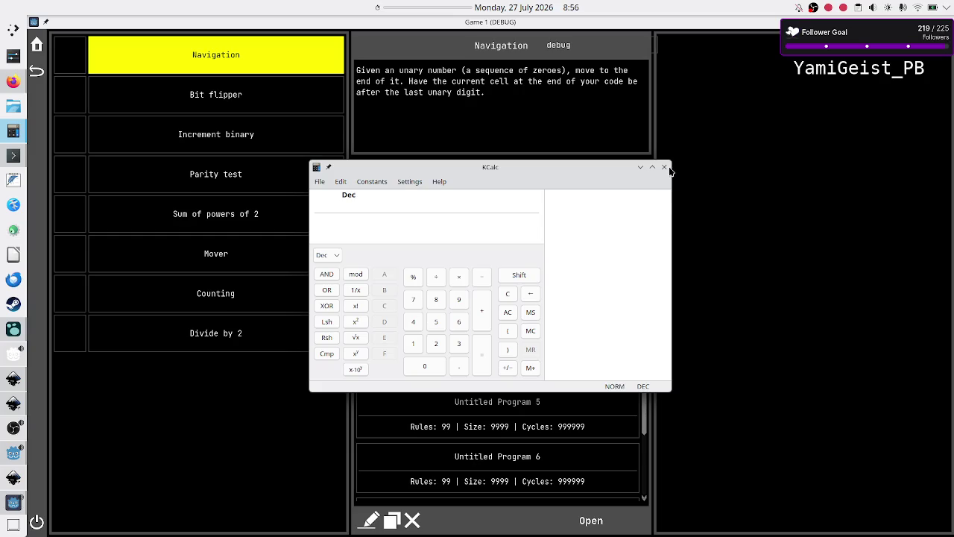
Step: Widen then close KCalc unused, and bring forward Konsole listing the scroll SVG files
mouse_move(672, 197)
left_mouse_down()
mouse_move(717, 202)
mouse_move(681, 209)
left_mouse_up()
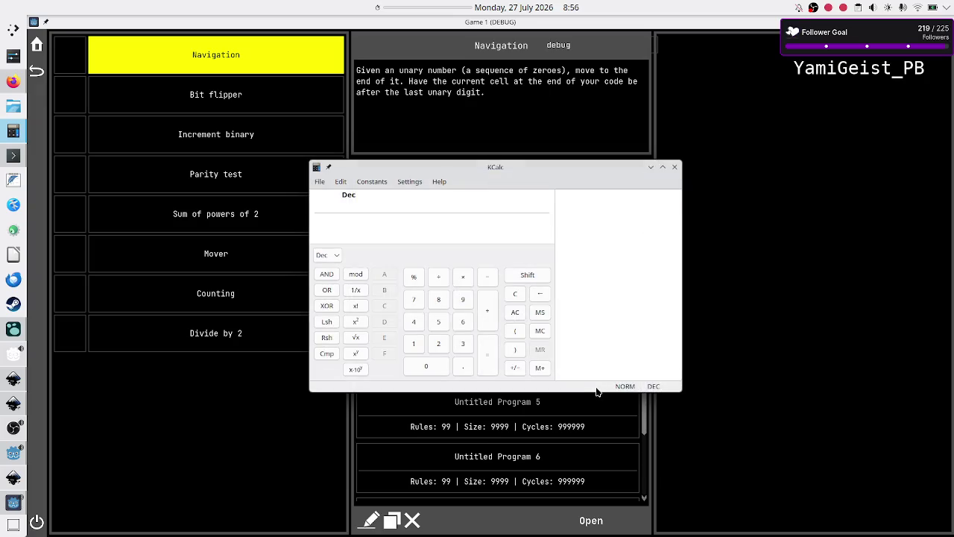
left_click(675, 168)
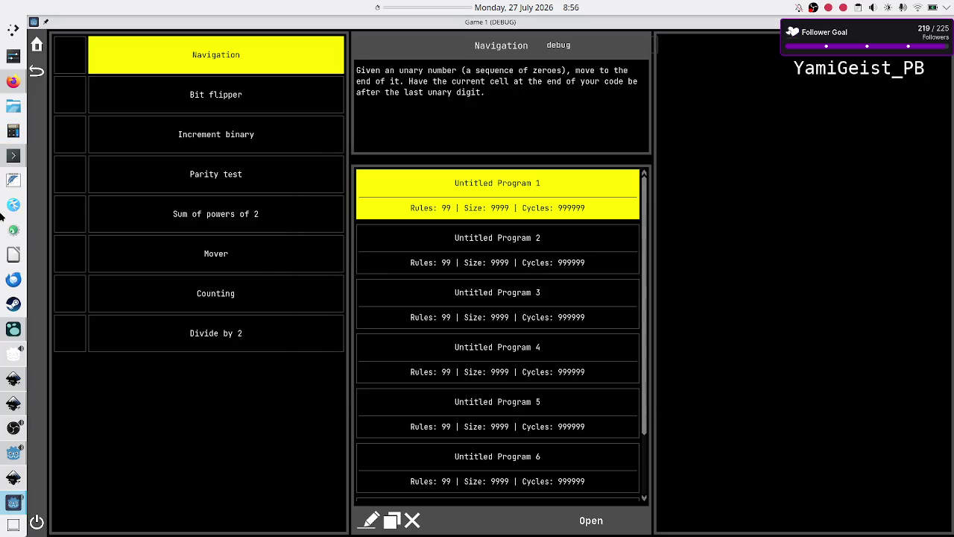
left_click(17, 158)
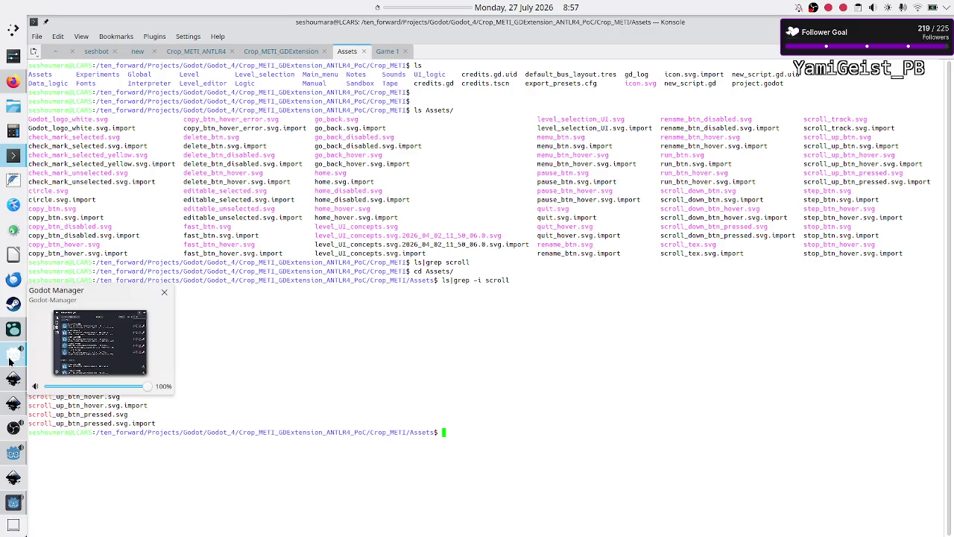
left_click(11, 360)
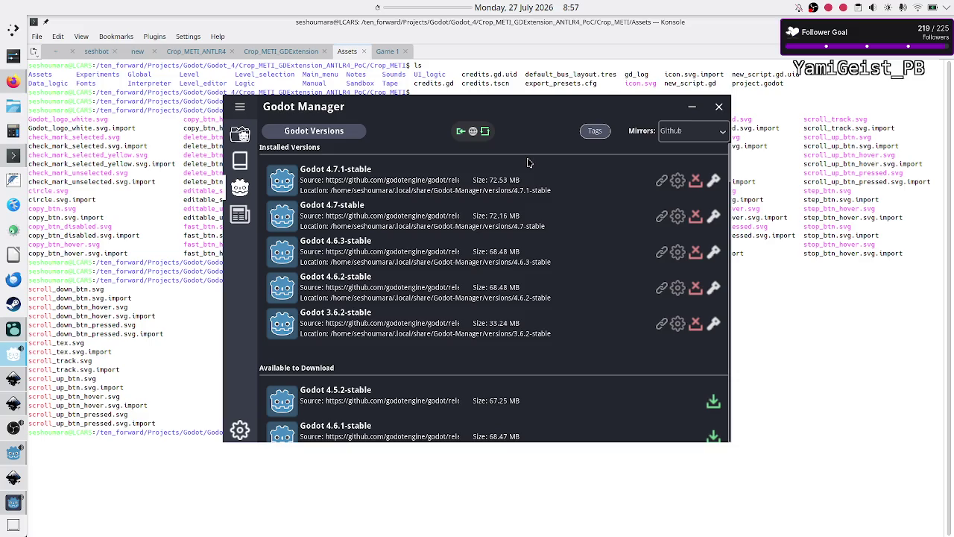
left_click(20, 456)
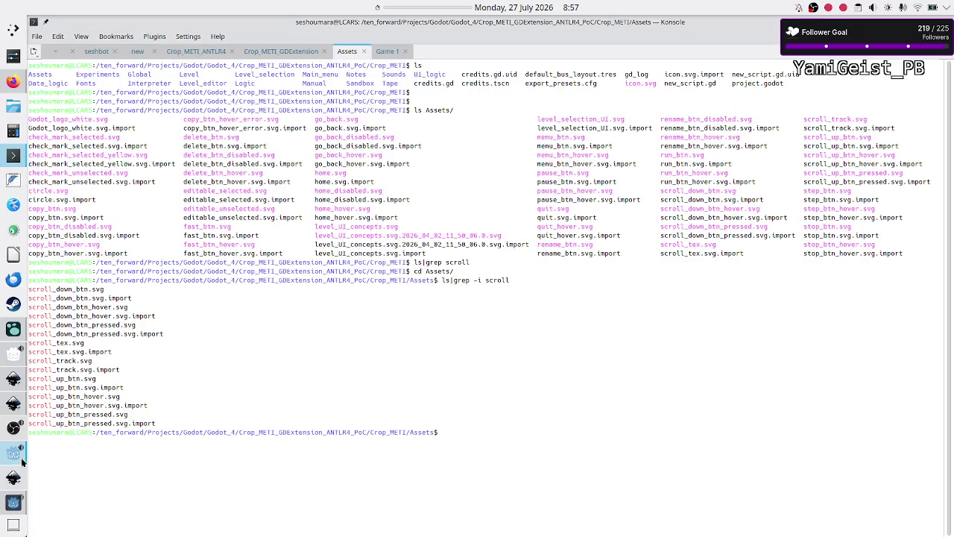
left_click(14, 484)
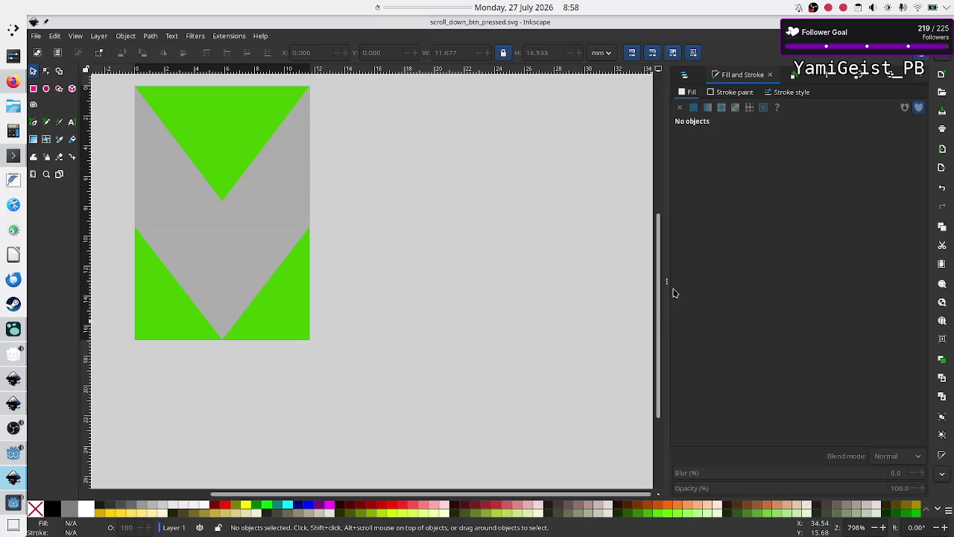
Step: Widen the Fill and Stroke panel, inspect the scroll_down_btn_pressed.svg chevron artwork, then quit Inkscape
mouse_move(668, 295)
left_mouse_down()
mouse_move(618, 296)
mouse_move(639, 296)
left_mouse_up()
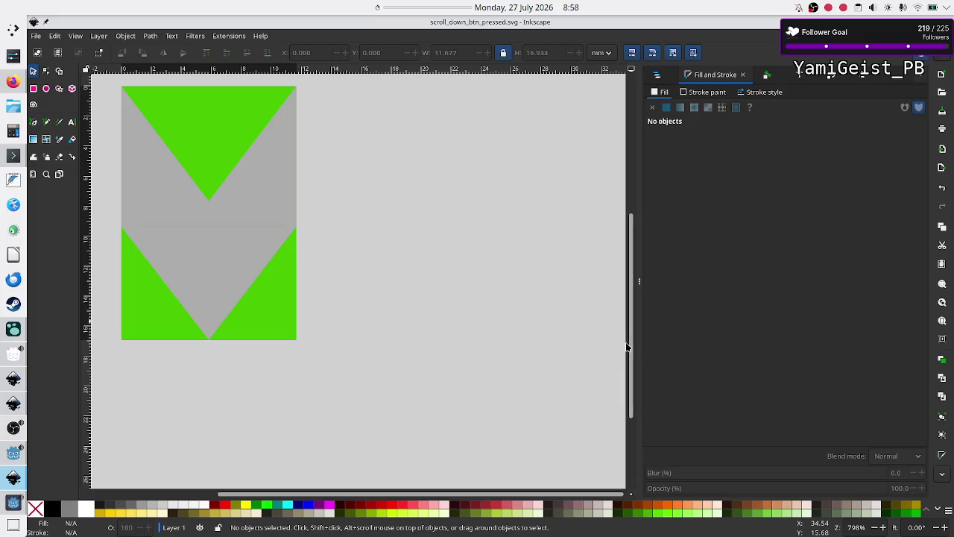
mouse_move(630, 349)
left_mouse_down()
mouse_move(628, 398)
mouse_move(633, 326)
mouse_move(633, 349)
left_mouse_up()
scroll(633, 338, "up", 1)
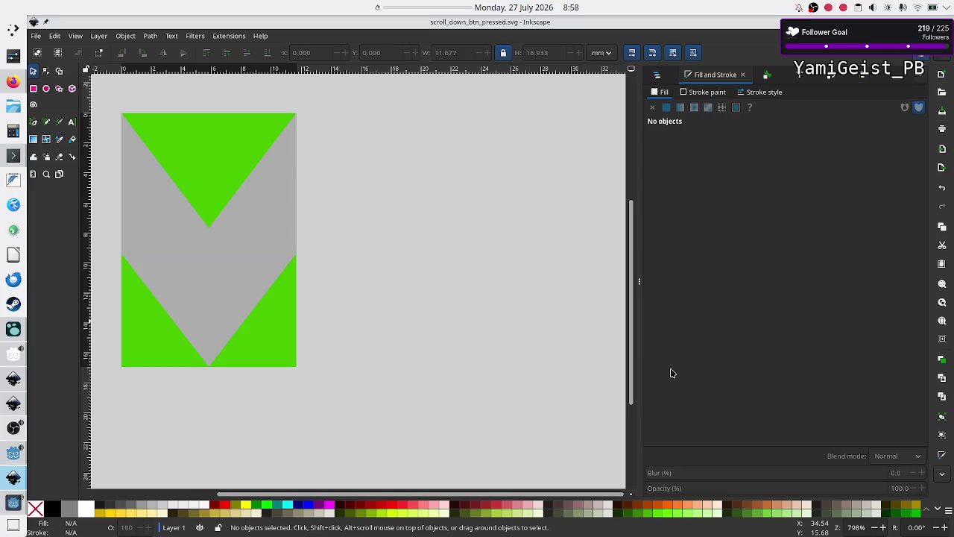
mouse_move(632, 336)
left_mouse_down()
mouse_move(633, 385)
mouse_move(632, 329)
left_mouse_up()
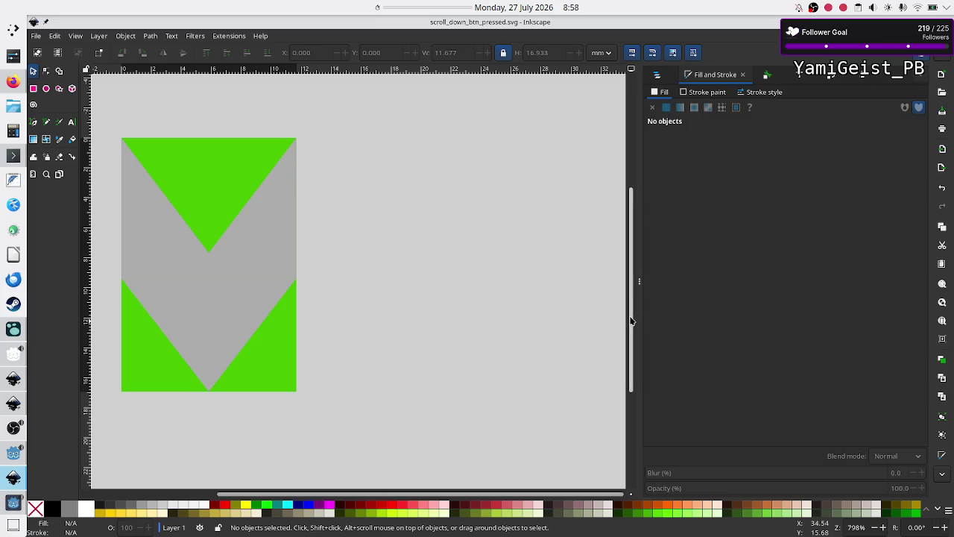
mouse_move(631, 321)
left_mouse_down()
mouse_move(632, 347)
mouse_move(632, 323)
left_mouse_up()
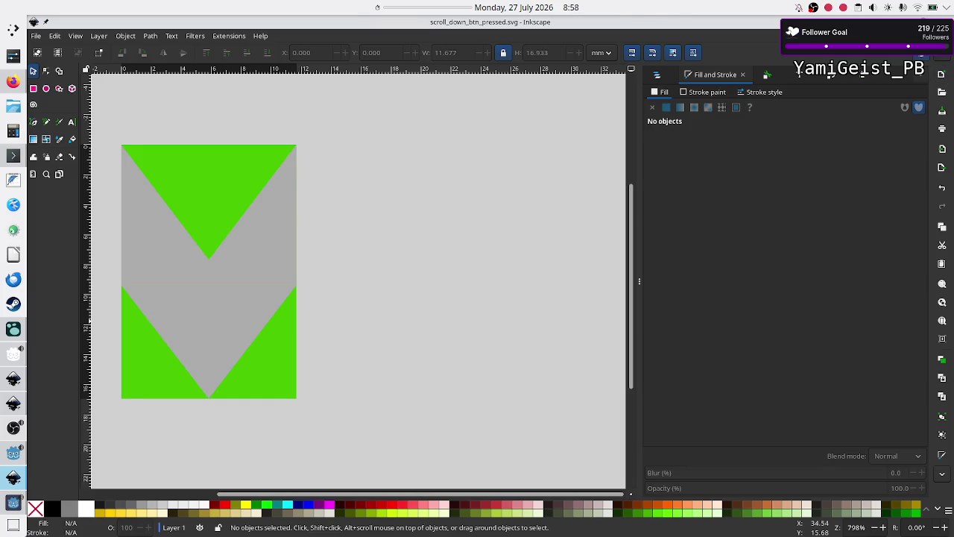
key("ctrl+q")
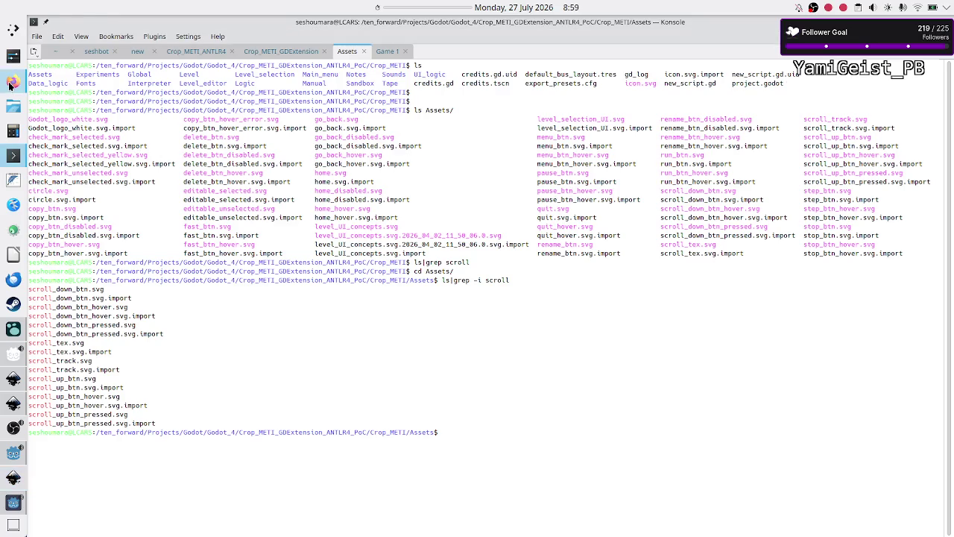
Step: Switch from Konsole back to the Replicube store page in Firefox
left_click(12, 80)
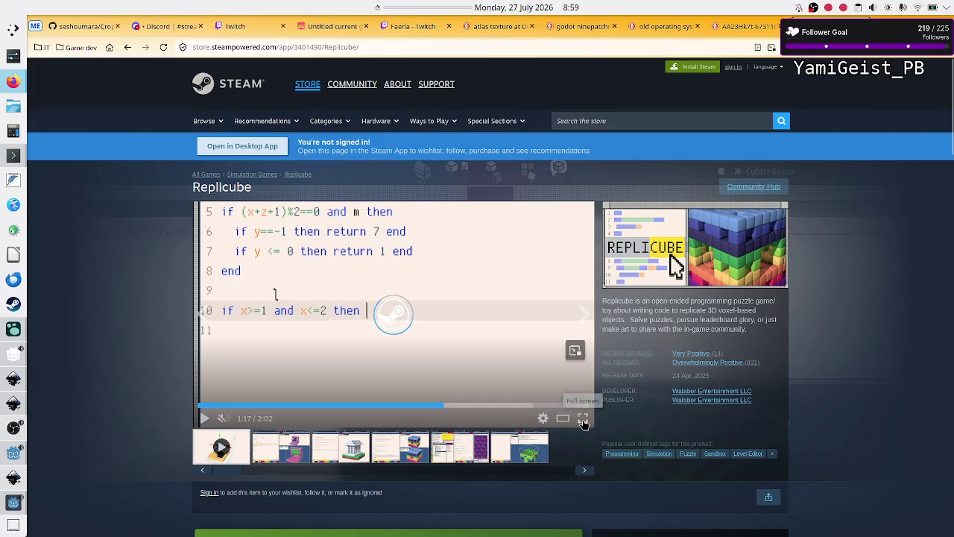
Step: Briefly view the Replicube trailer full screen, then switch to the retro OS screenshots tab
left_click(583, 418)
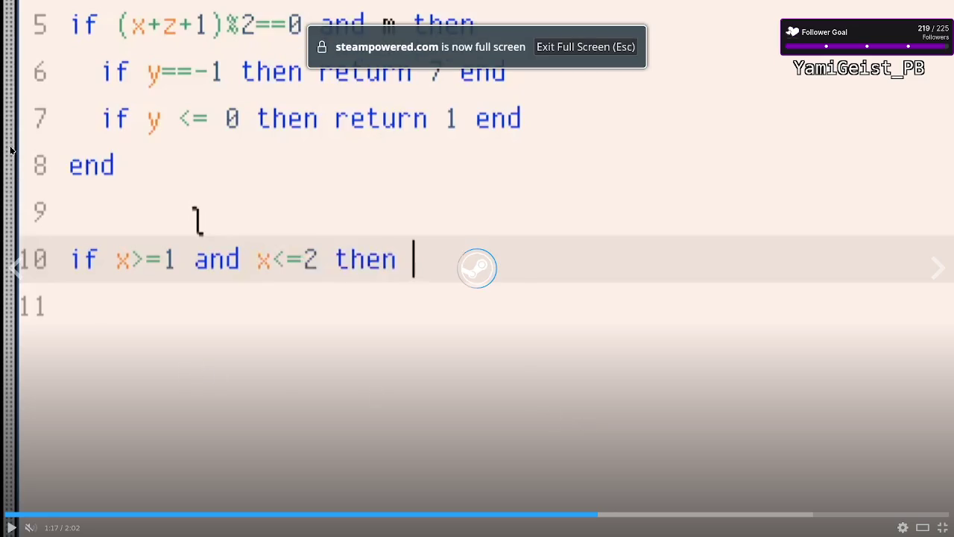
key("Escape")
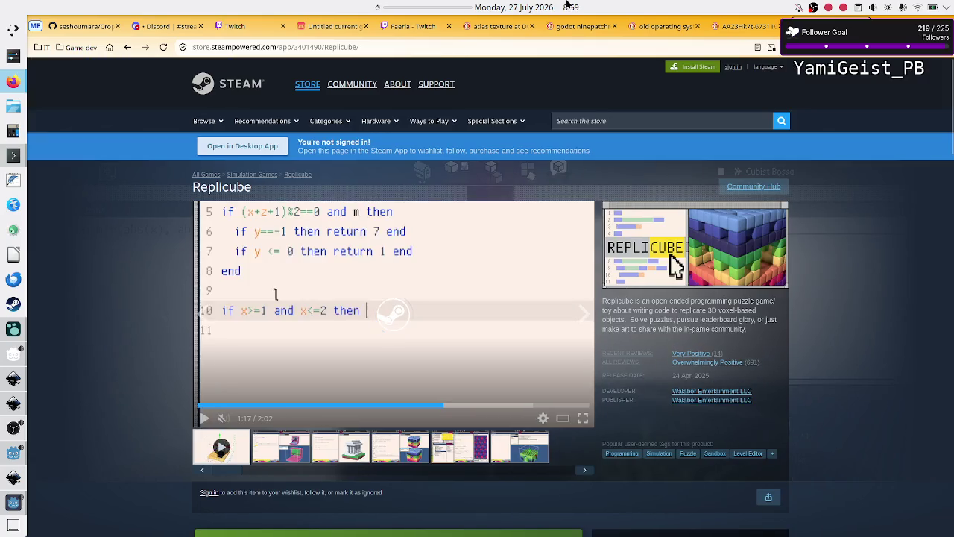
left_click(732, 26)
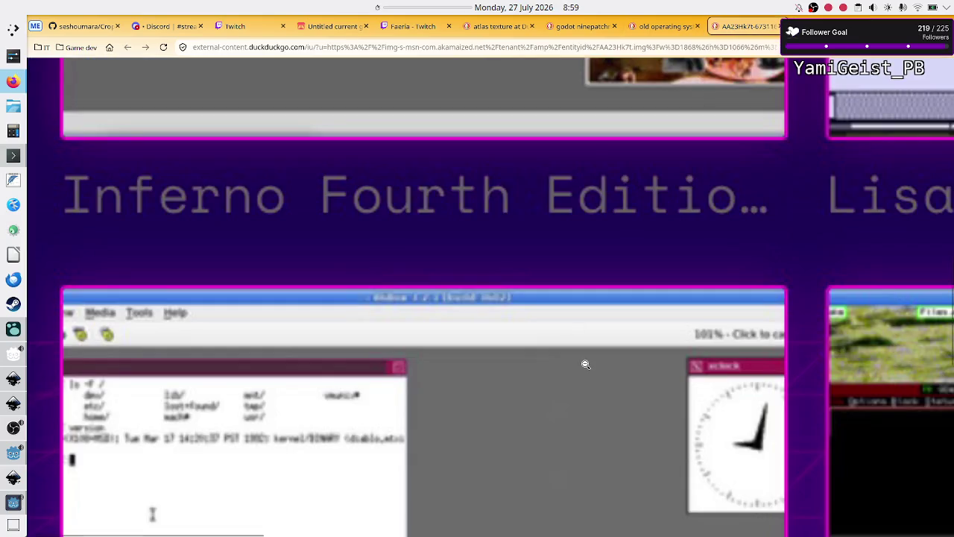
Step: Zoom and pan the collage onto the MOS for BBC Master and LisaOS tiles
scroll(682, 323, "down", 4, "ctrl")
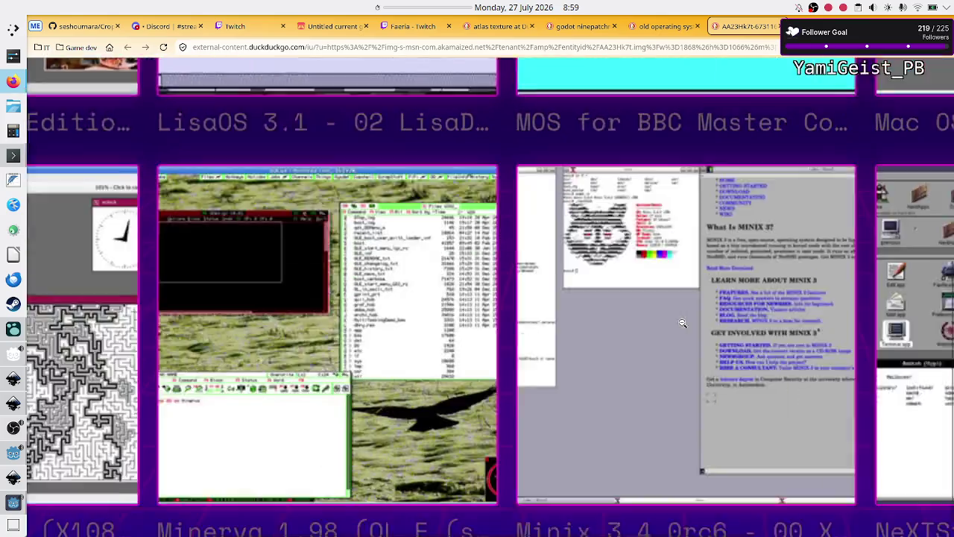
scroll(765, 166, "right", 1)
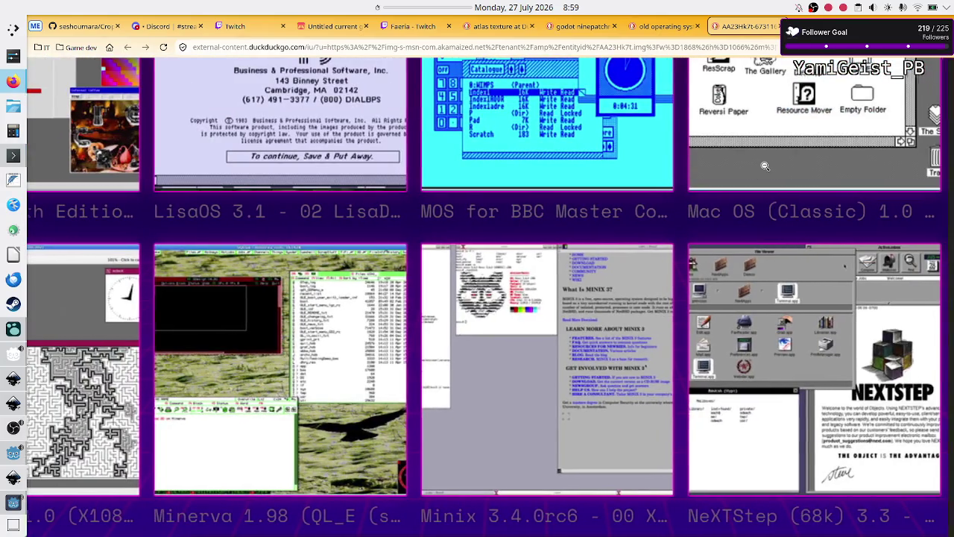
scroll(765, 166, "up", 4, "ctrl")
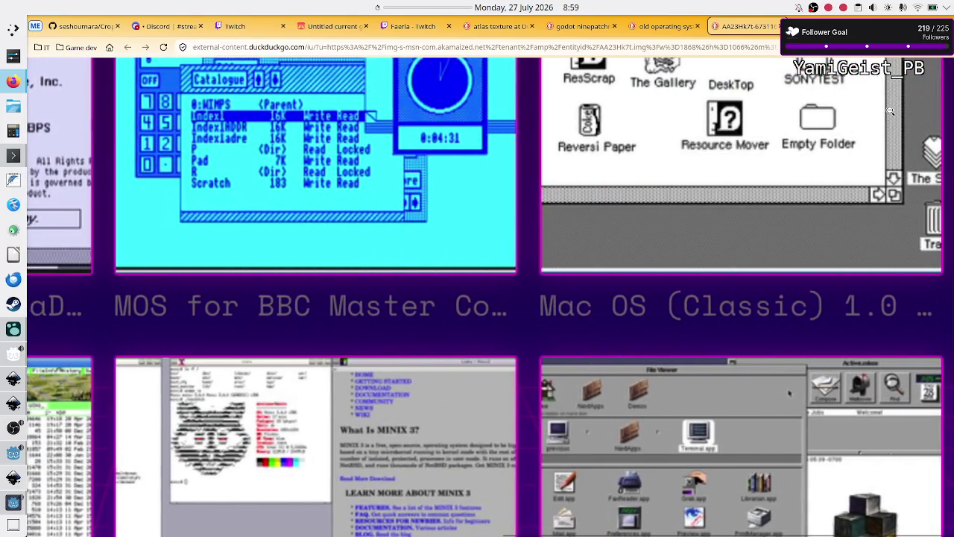
scroll(914, 116, "up", 2)
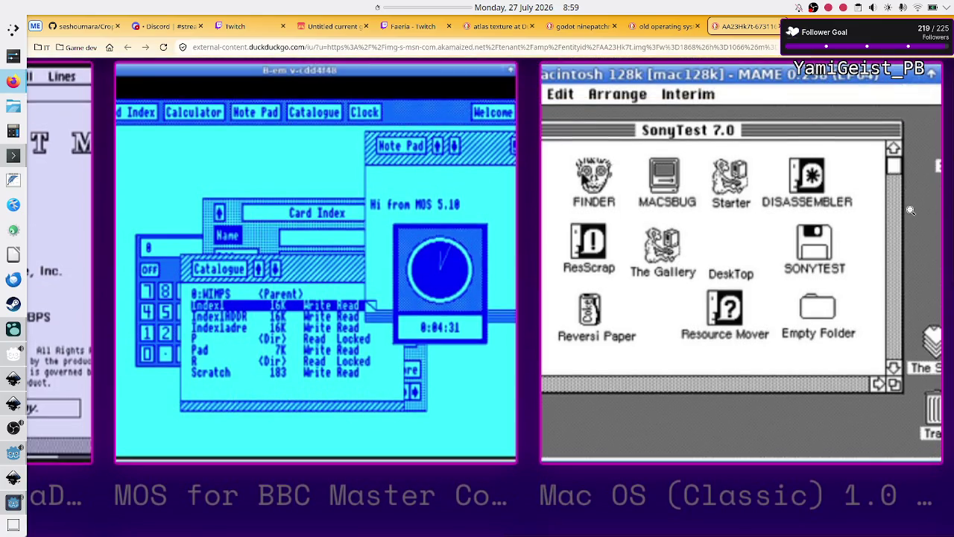
scroll(910, 211, "up", 3, "ctrl")
scroll(910, 210, "right", 3)
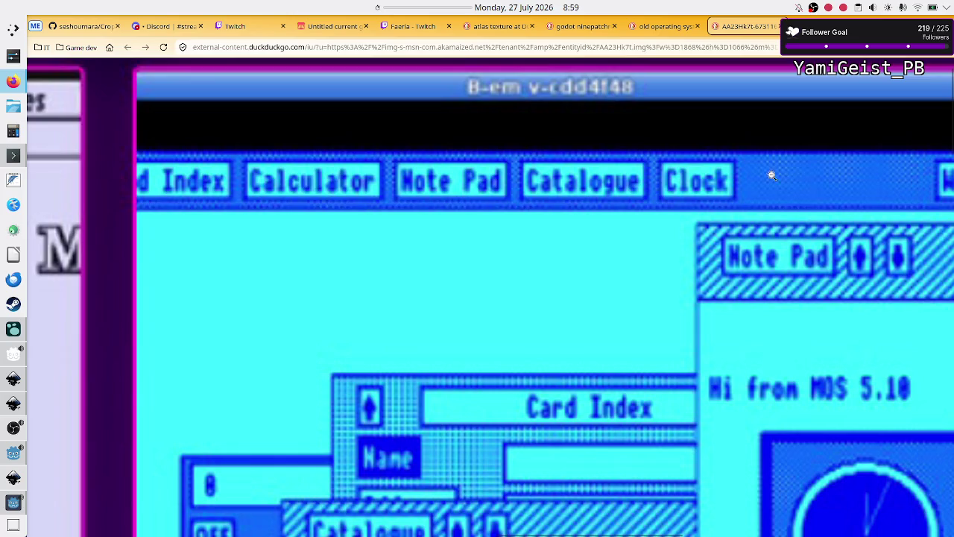
scroll(801, 186, "up", 1)
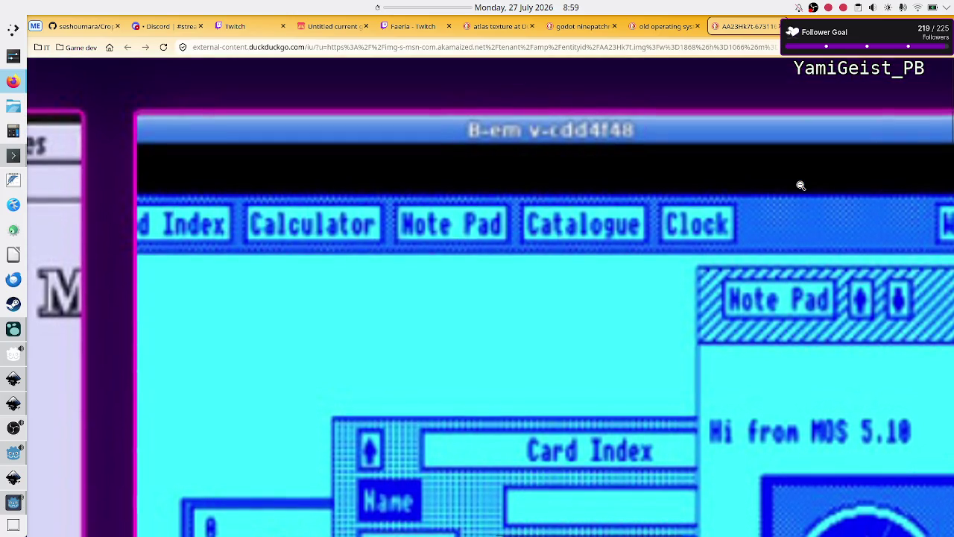
scroll(812, 221, "up", 1)
scroll(788, 234, "right", 5)
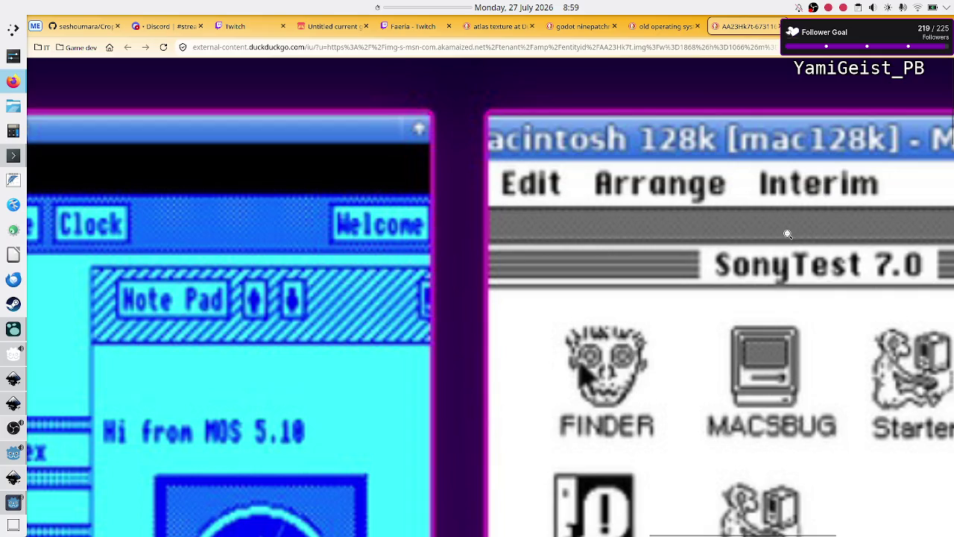
scroll(731, 215, "right", 4)
scroll(745, 254, "down", 5)
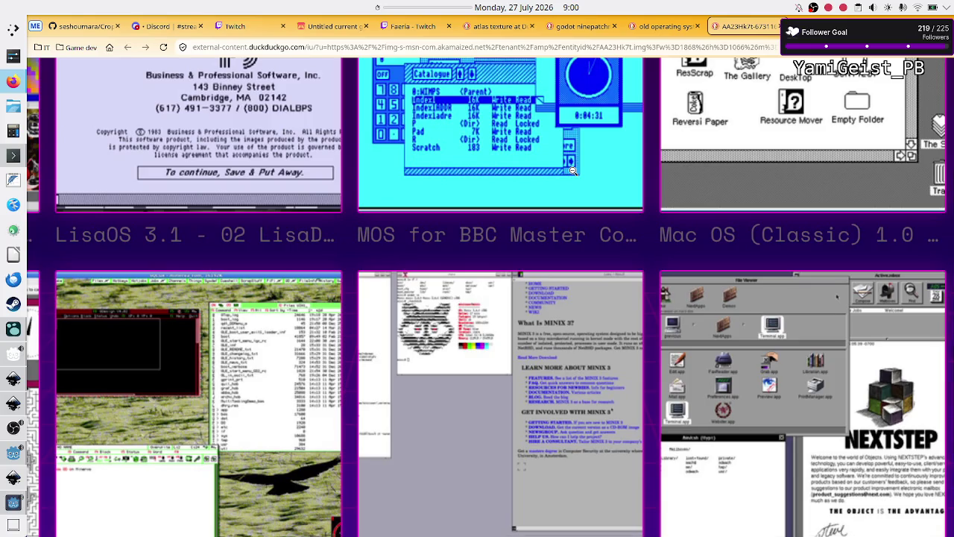
Step: Pan around the zoomed MOS for BBC Master screenshot
scroll(572, 170, "left", 1)
scroll(503, 176, "up", 2)
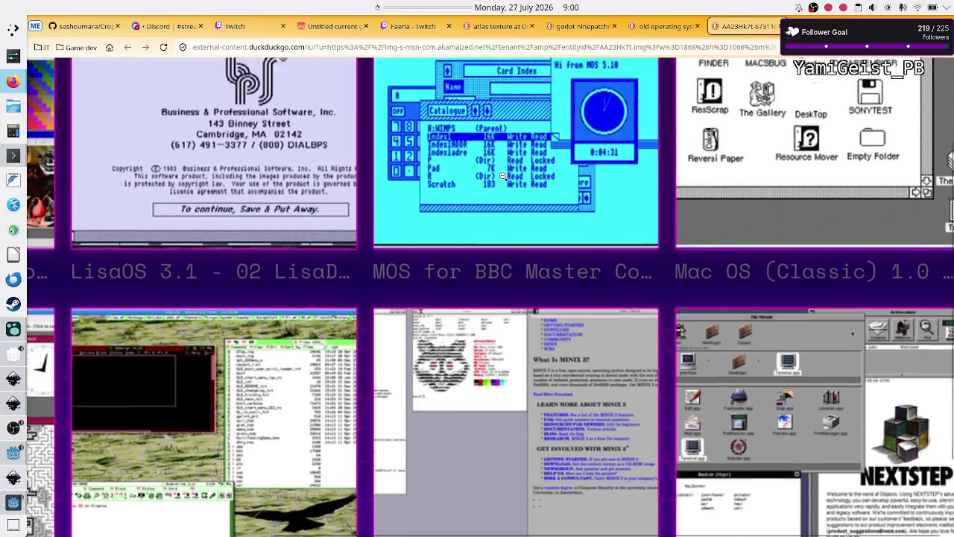
scroll(503, 176, "up", 2)
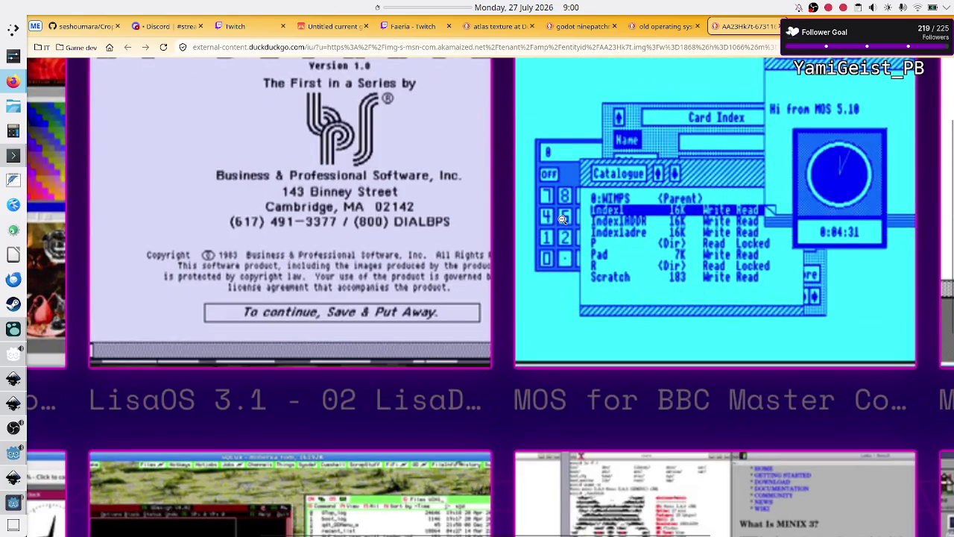
scroll(663, 308, "up", 1)
scroll(663, 308, "right", 8)
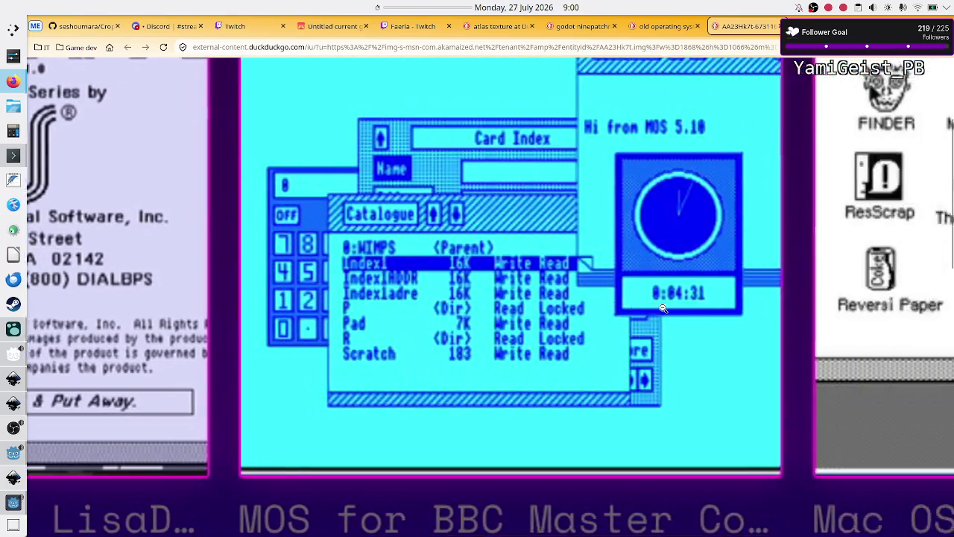
scroll(663, 308, "down", 1)
scroll(663, 308, "left", 3)
scroll(662, 308, "left", 1)
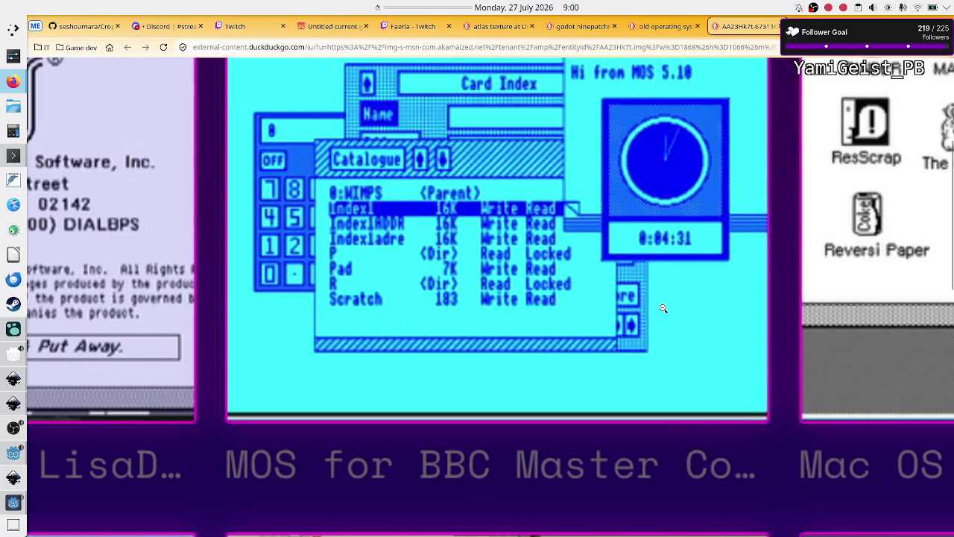
scroll(506, 354, "up", 2)
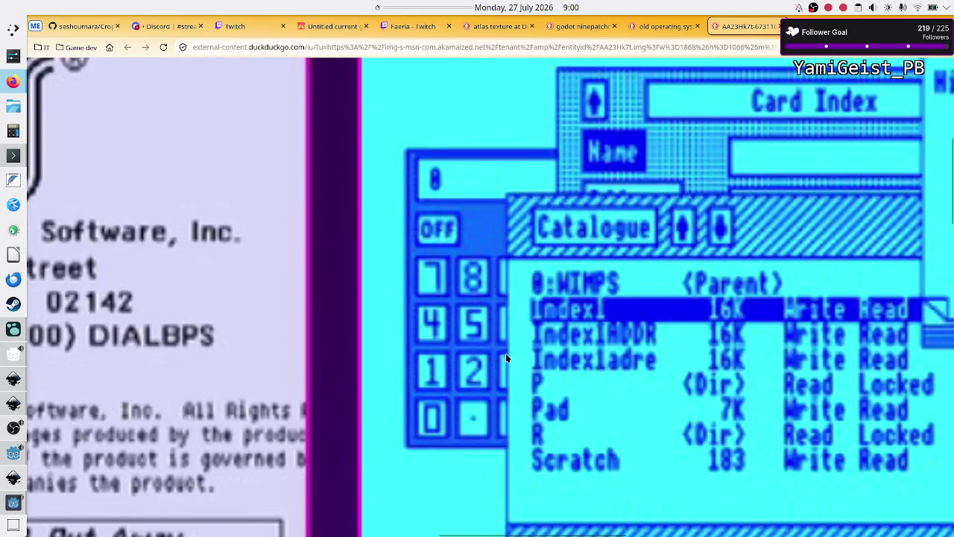
scroll(618, 360, "down", 3)
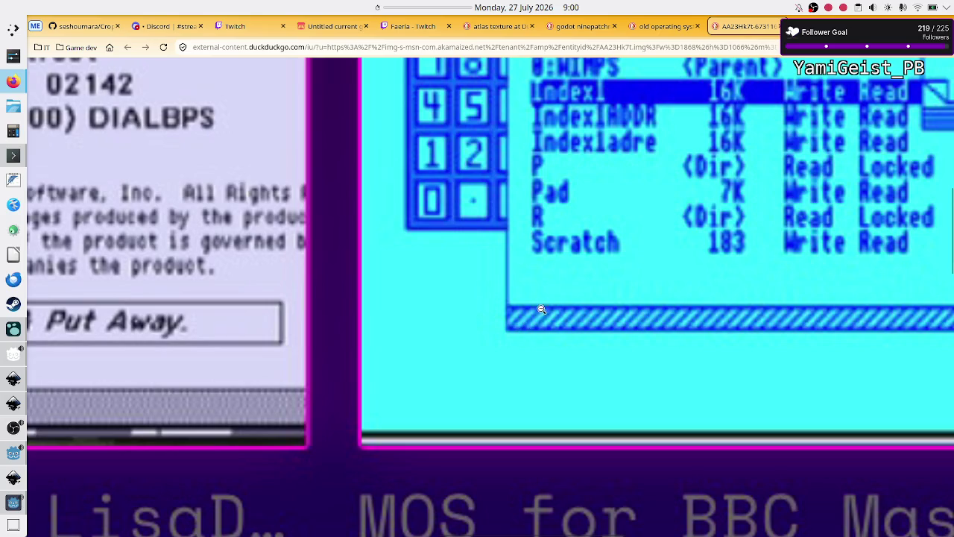
Step: Study the Macintosh 128k SonyTest screenshot, then switch to the level selection mockup in Inkscape
scroll(660, 325, "right", 5)
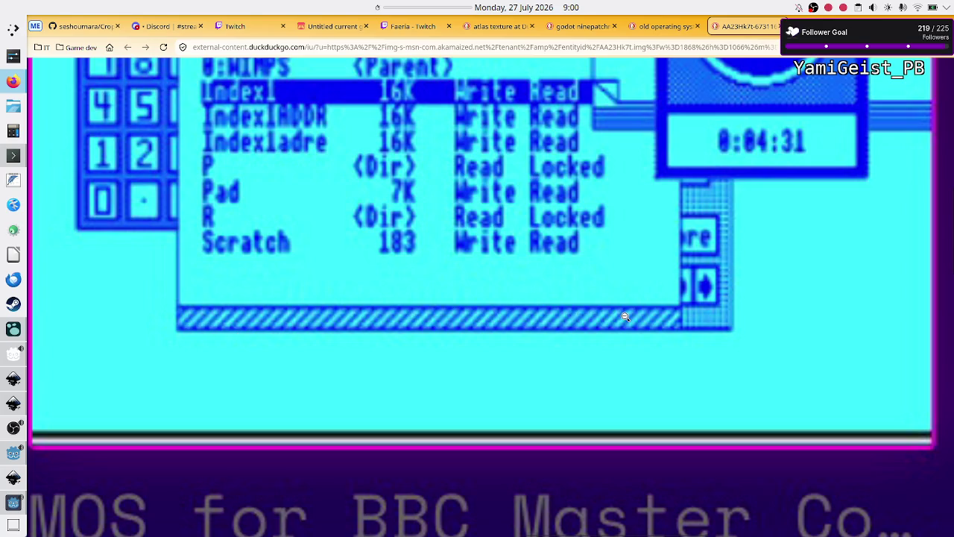
scroll(464, 275, "up", 5)
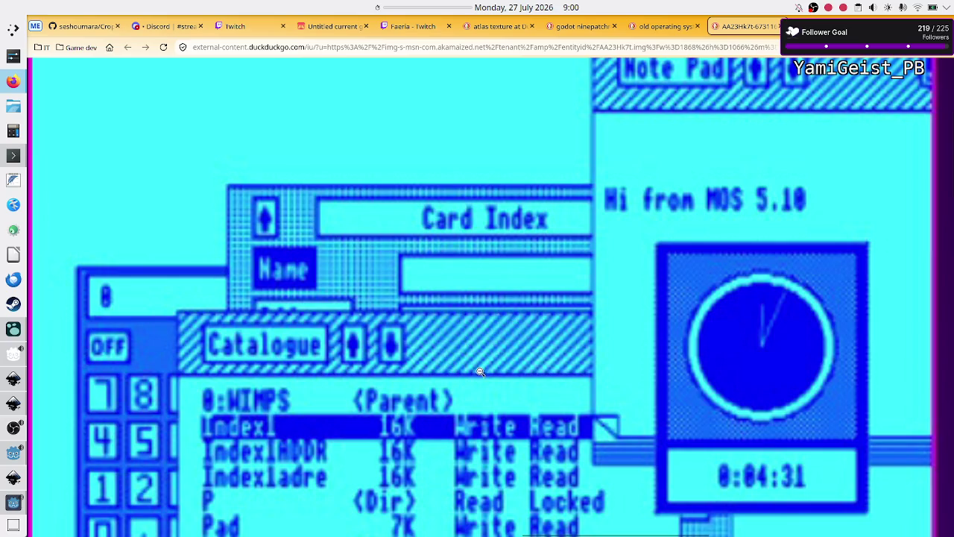
scroll(546, 362, "down", 5)
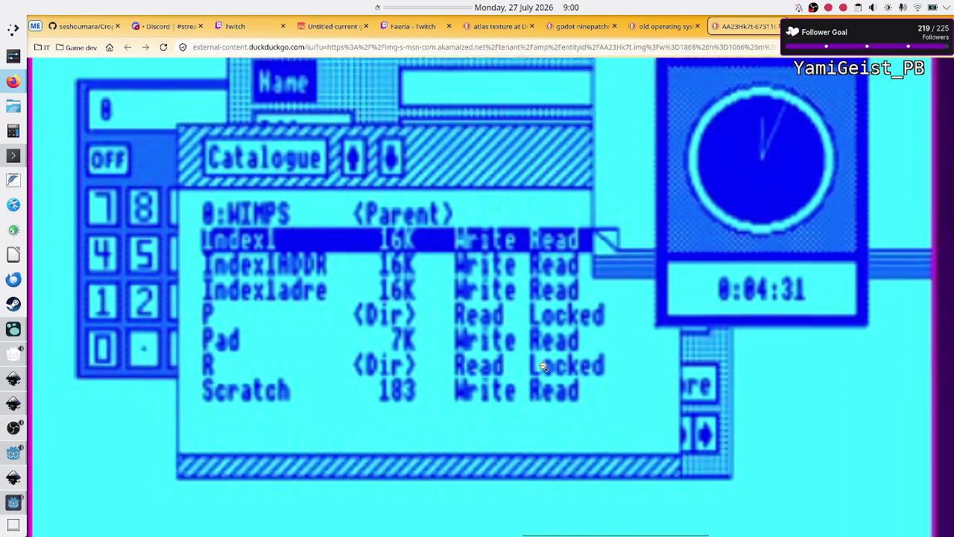
scroll(544, 366, "up", 3)
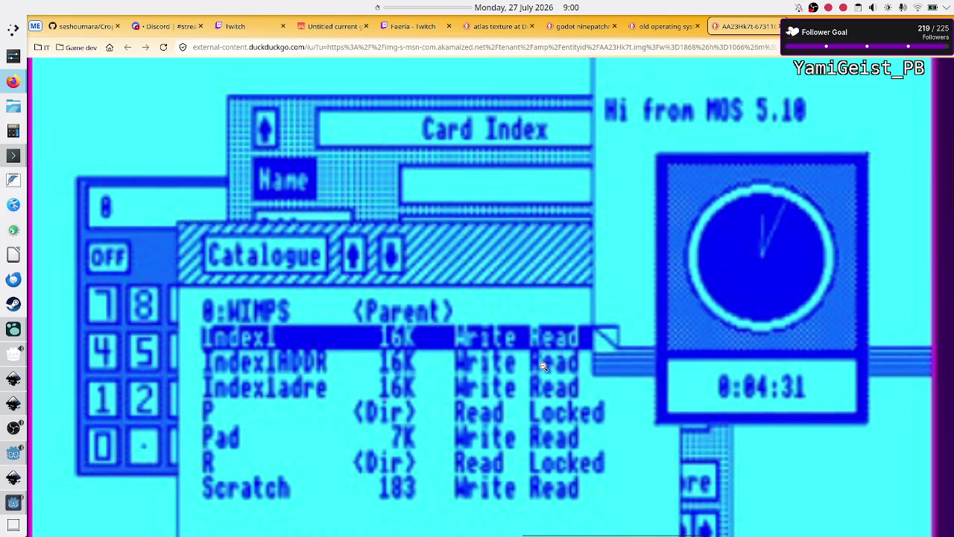
scroll(543, 366, "right", 10)
scroll(543, 366, "up", 5)
scroll(544, 366, "down", 1)
scroll(543, 366, "left", 5)
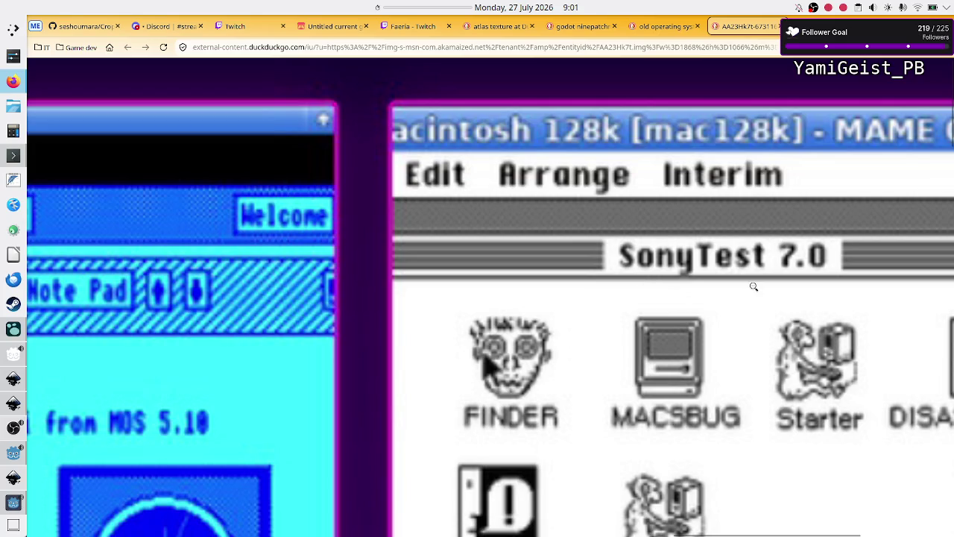
scroll(754, 287, "right", 3)
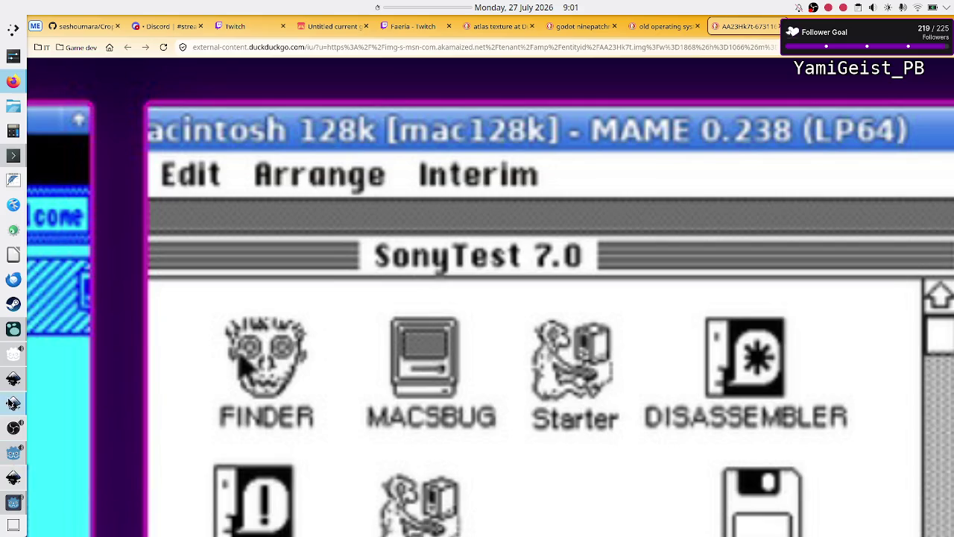
left_click(13, 402)
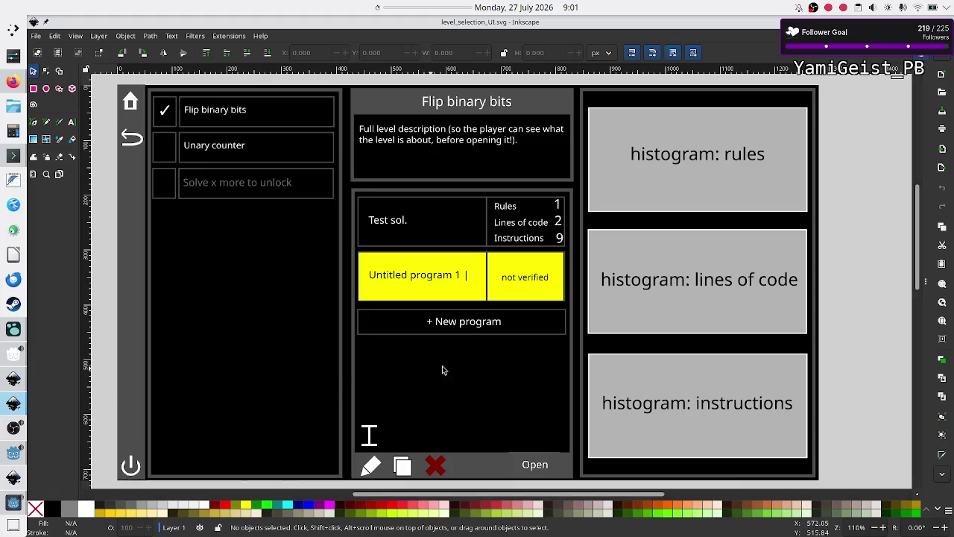
Step: Bring up level_UI_concepts.svg in Inkscape and pan across the mockup
left_click(13, 379)
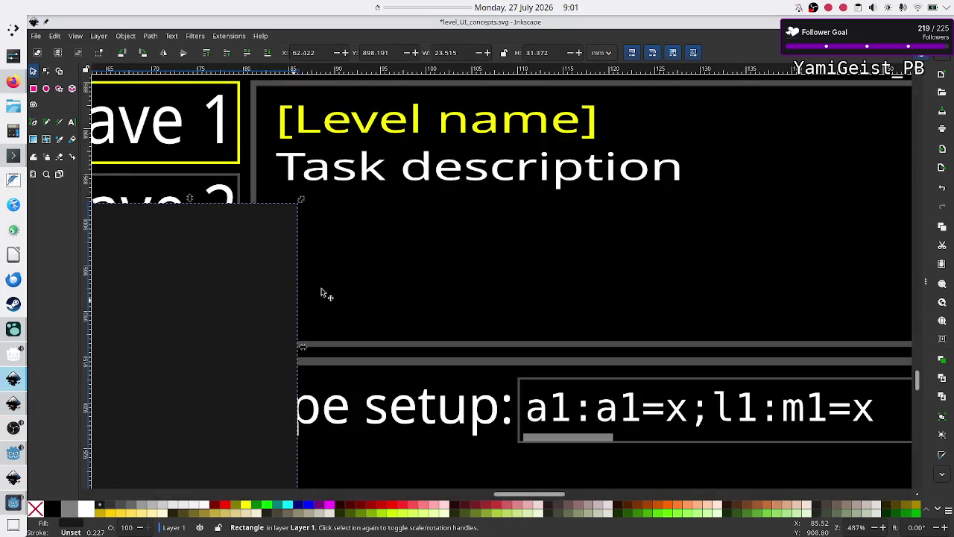
scroll(324, 294, "down", 2)
scroll(323, 294, "up", 6)
scroll(340, 315, "down", 3)
scroll(340, 315, "left", 3)
scroll(340, 311, "left", 3)
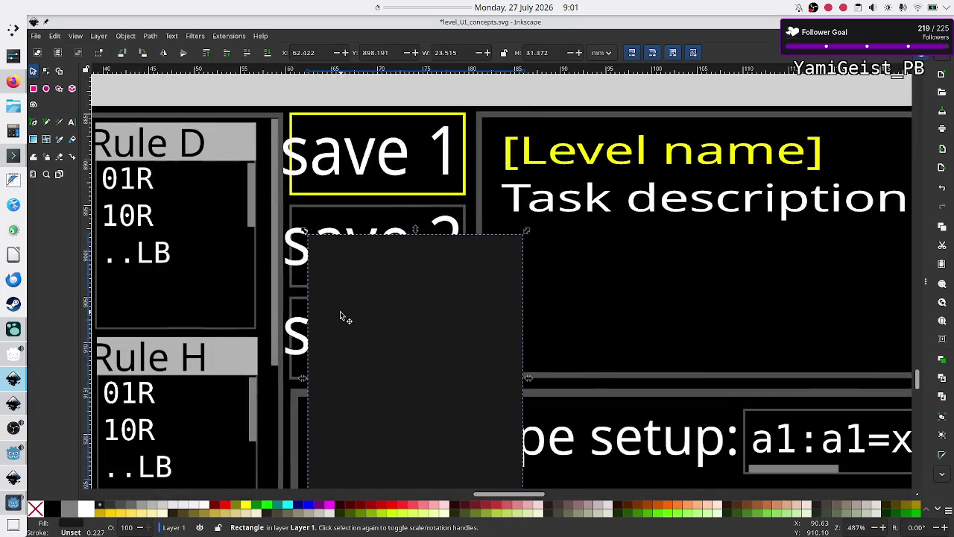
scroll(340, 311, "down", 3, "ctrl")
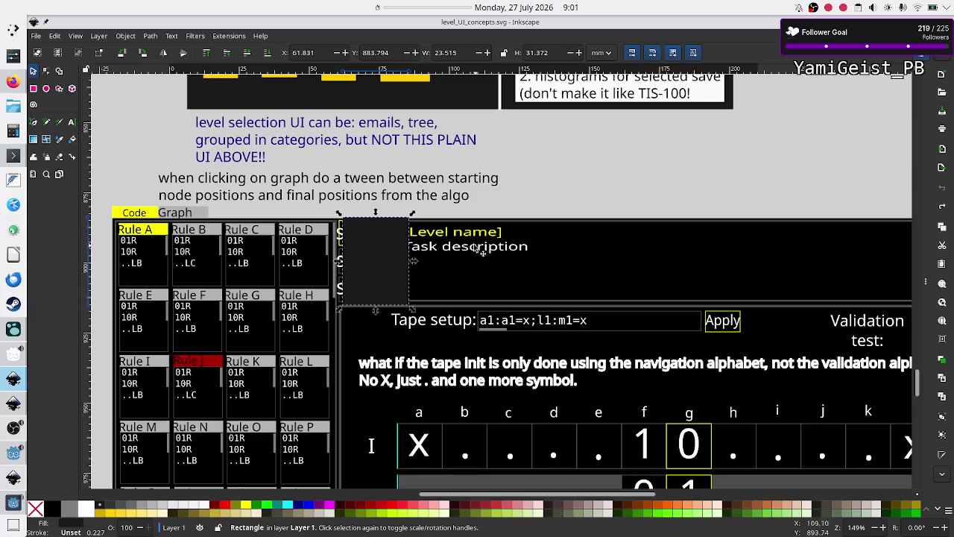
scroll(597, 314, "down", 3)
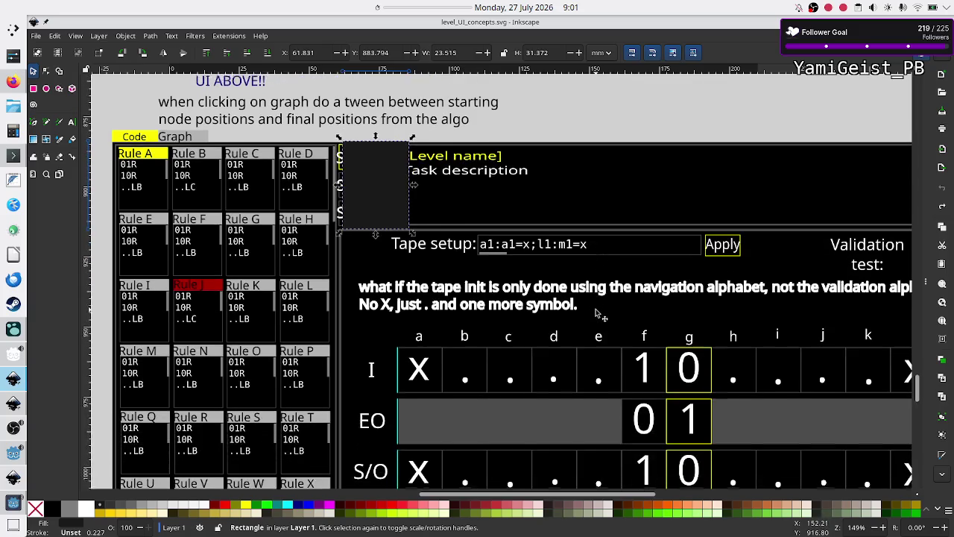
scroll(597, 314, "up", 1)
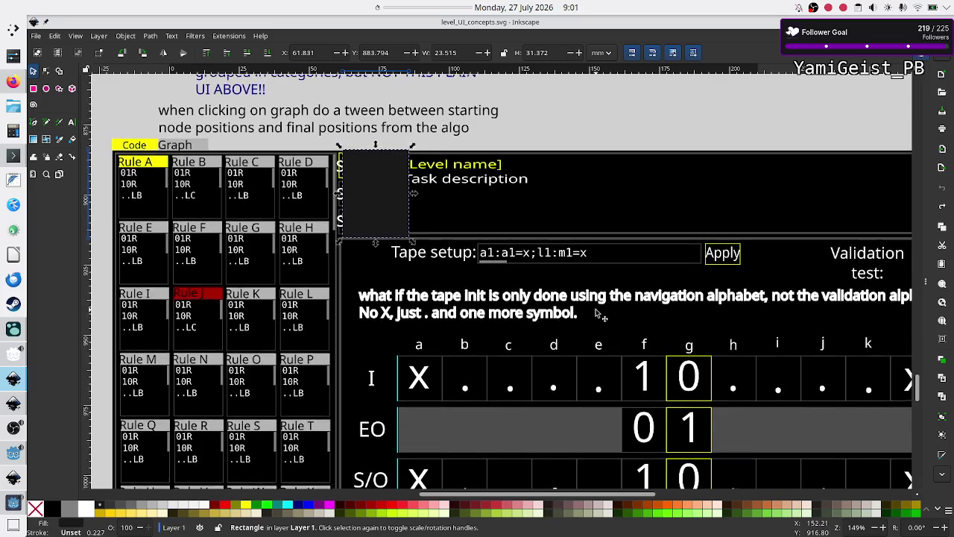
scroll(597, 314, "down", 1)
scroll(596, 314, "right", 3)
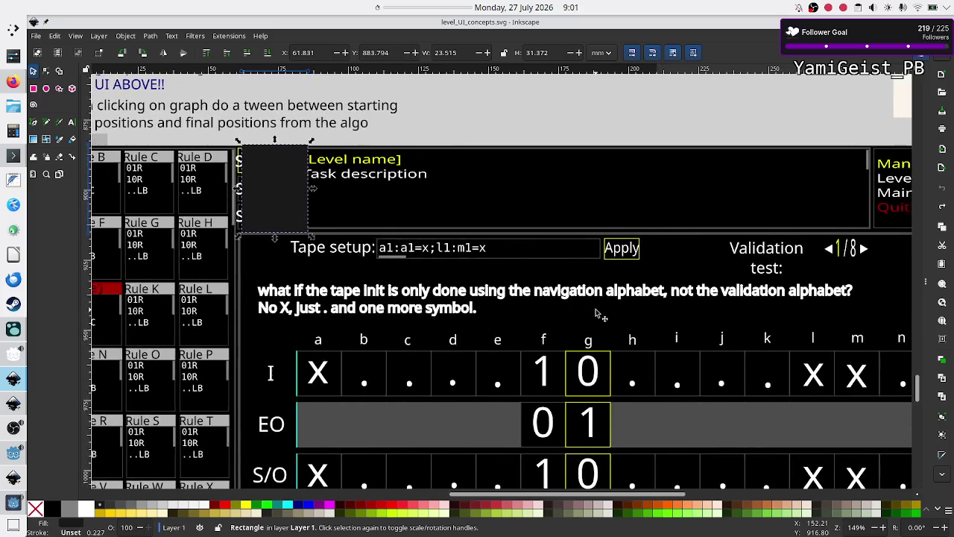
scroll(597, 314, "right", 2)
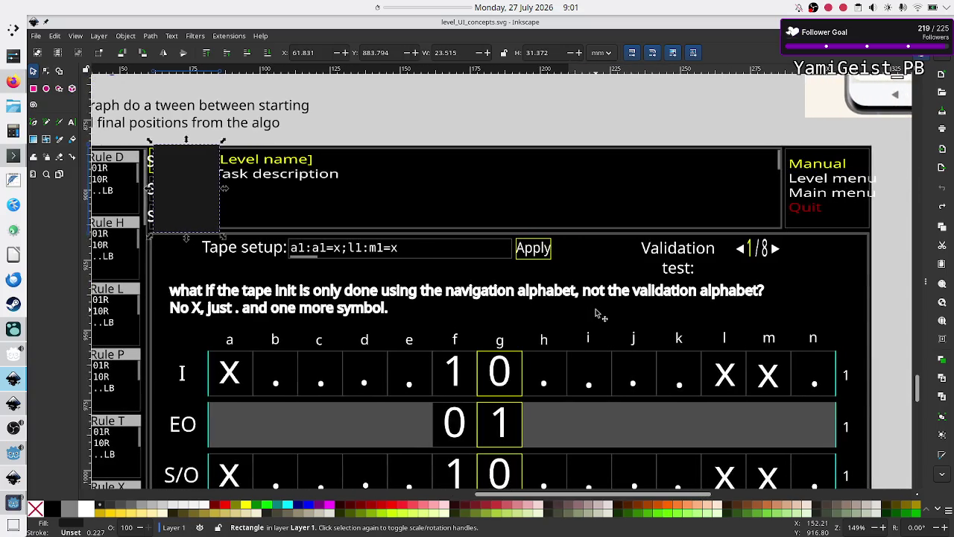
scroll(596, 314, "down", 5)
scroll(597, 314, "left", 5)
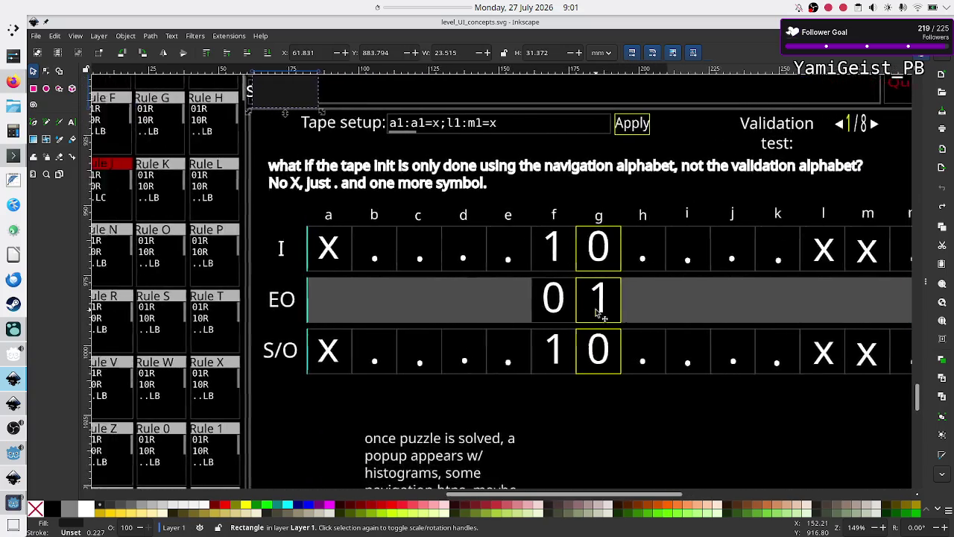
scroll(596, 314, "down", 4)
scroll(597, 314, "left", 2)
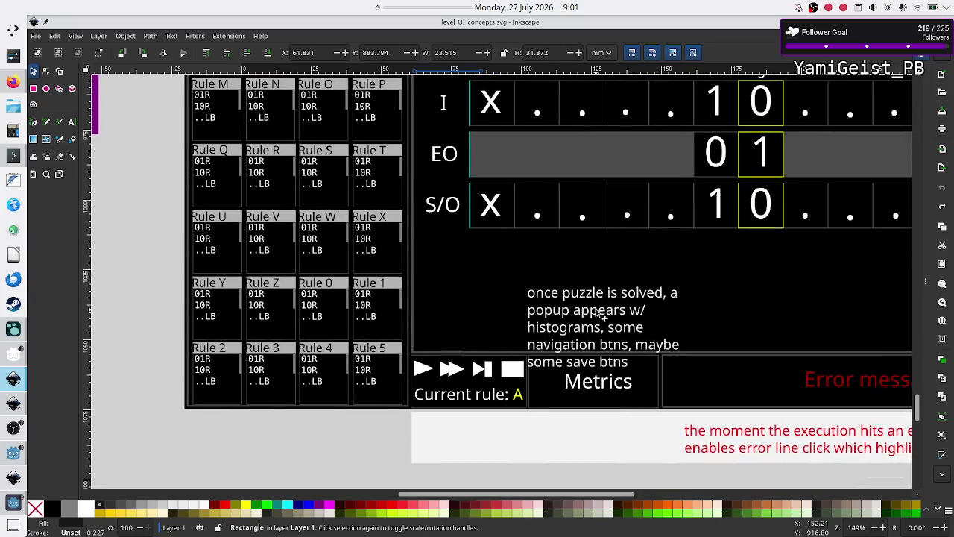
scroll(597, 314, "right", 1)
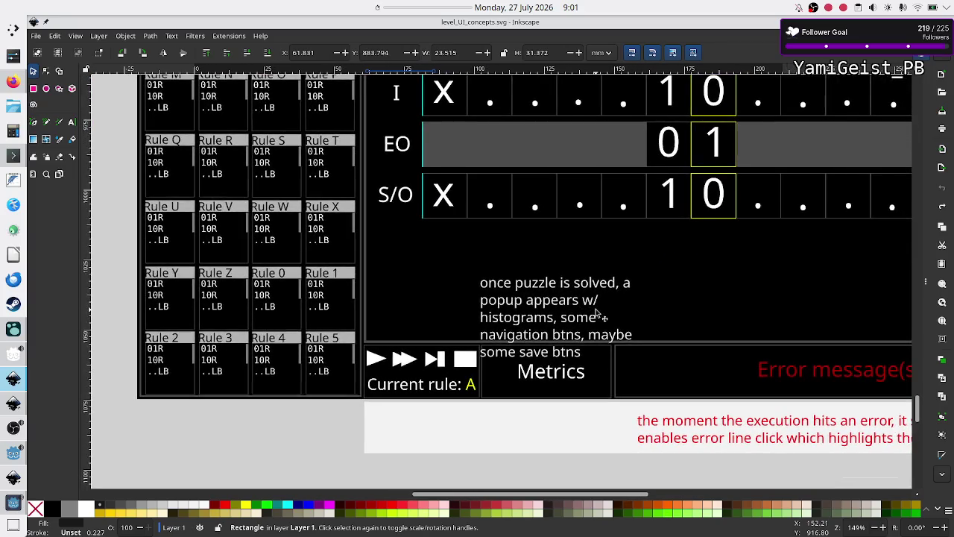
scroll(596, 314, "right", 1)
scroll(595, 313, "up", 1)
scroll(595, 313, "right", 1)
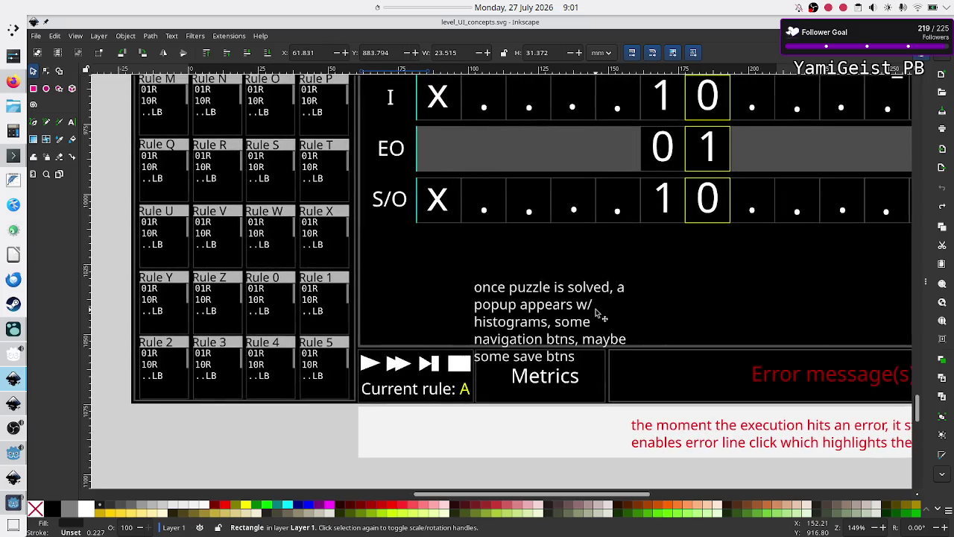
scroll(597, 314, "up", 12)
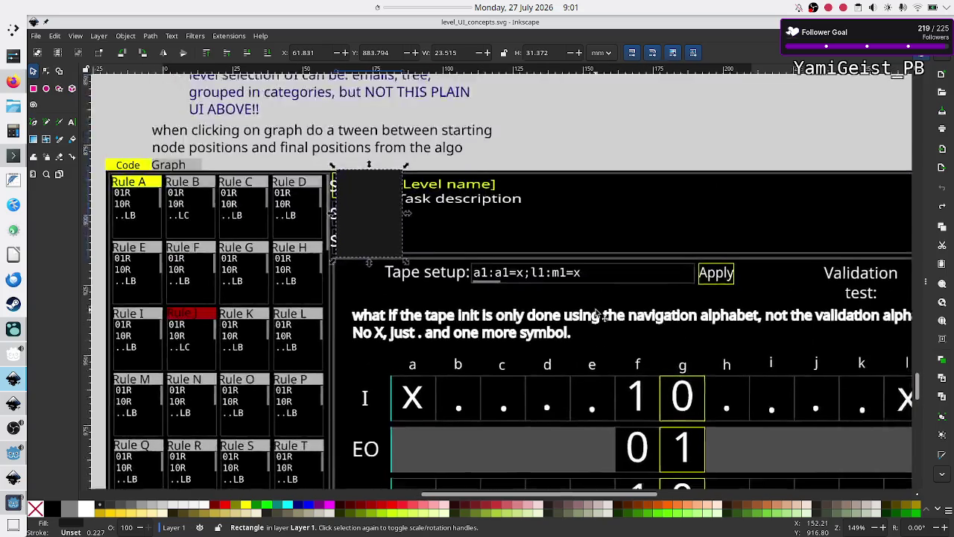
scroll(597, 314, "left", 1)
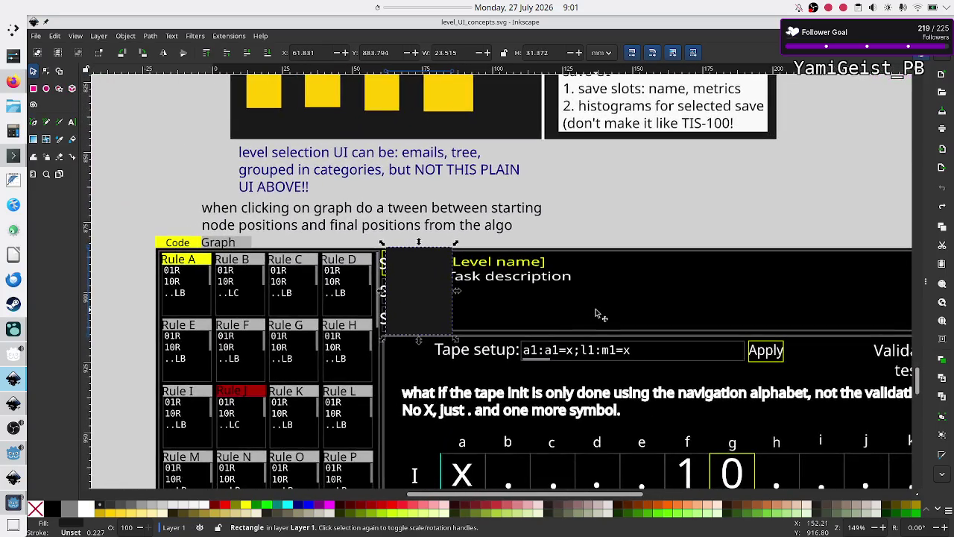
scroll(597, 314, "down", 1)
scroll(597, 314, "right", 1)
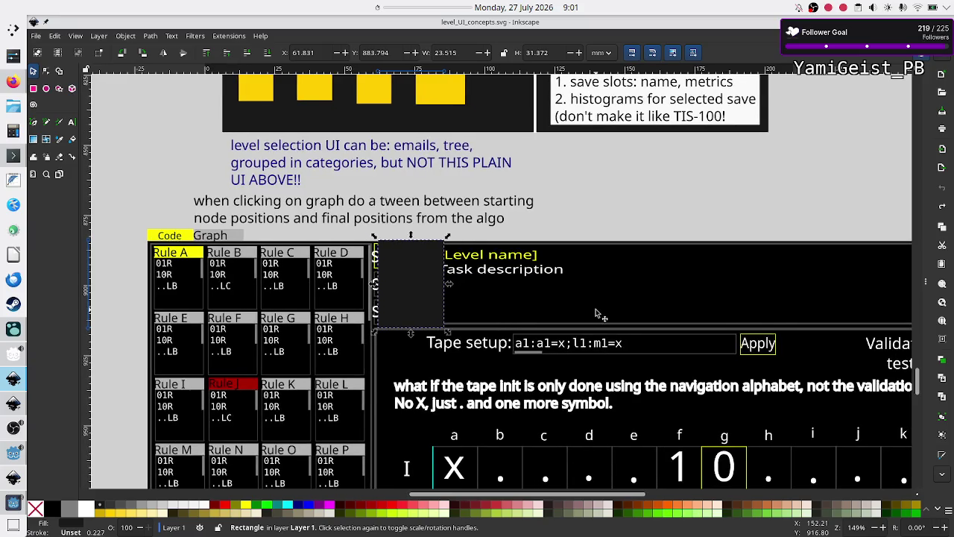
scroll(596, 313, "right", 1)
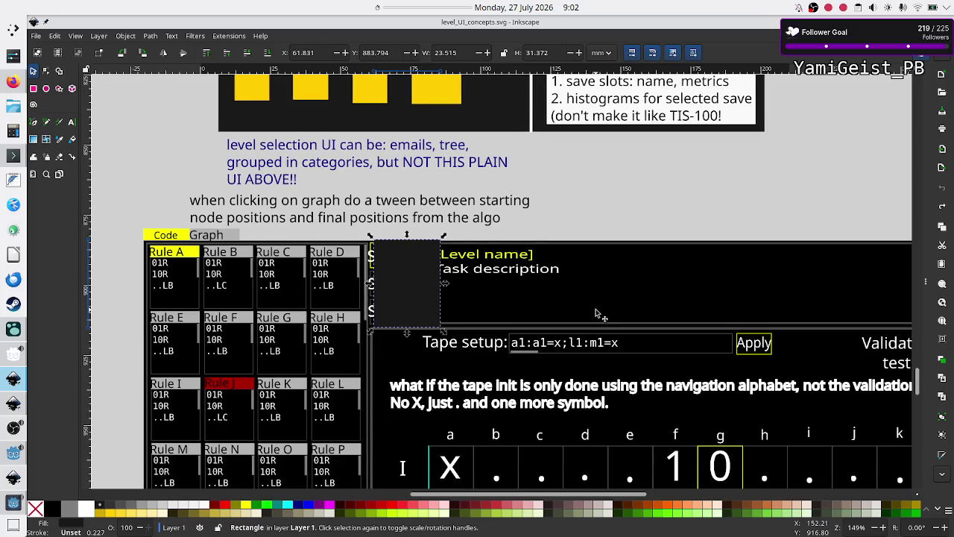
scroll(597, 314, "right", 1)
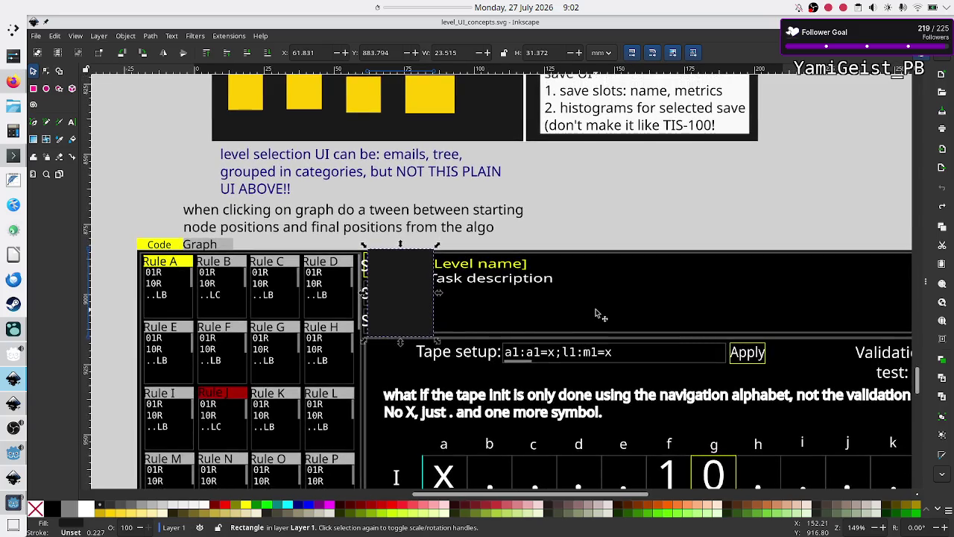
scroll(596, 314, "down", 3)
scroll(596, 314, "right", 1)
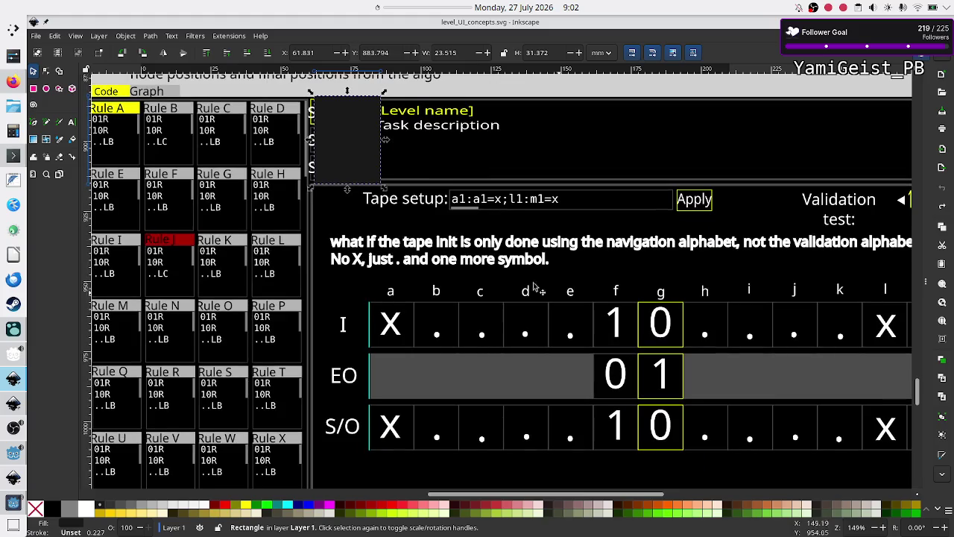
left_click(14, 82)
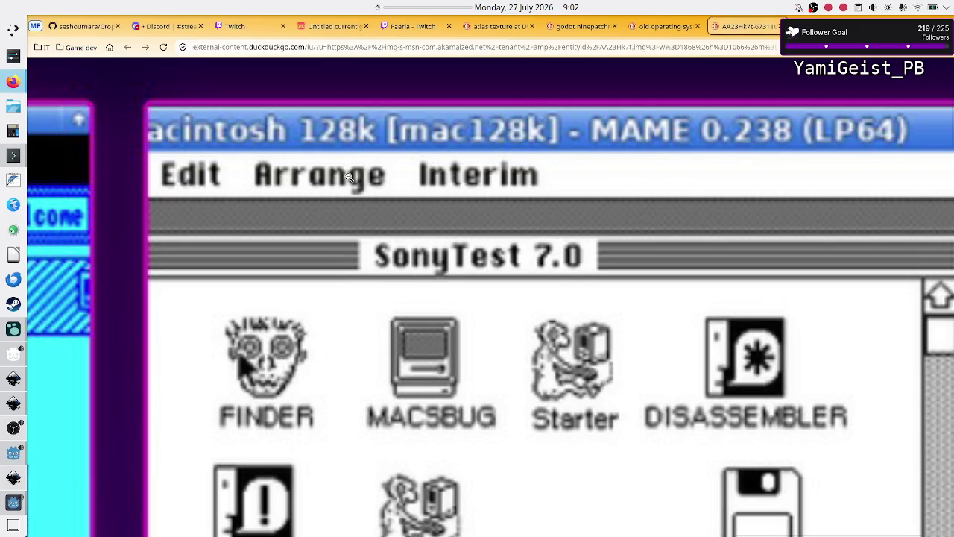
Step: Fit the whole OS screenshot collage in the window and scroll across it
scroll(663, 412, "down", 5)
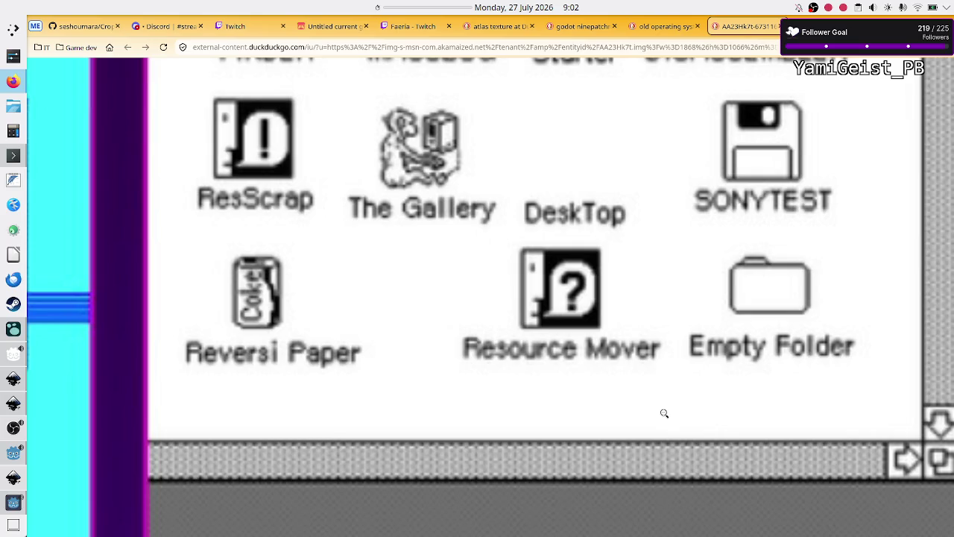
left_click(664, 413)
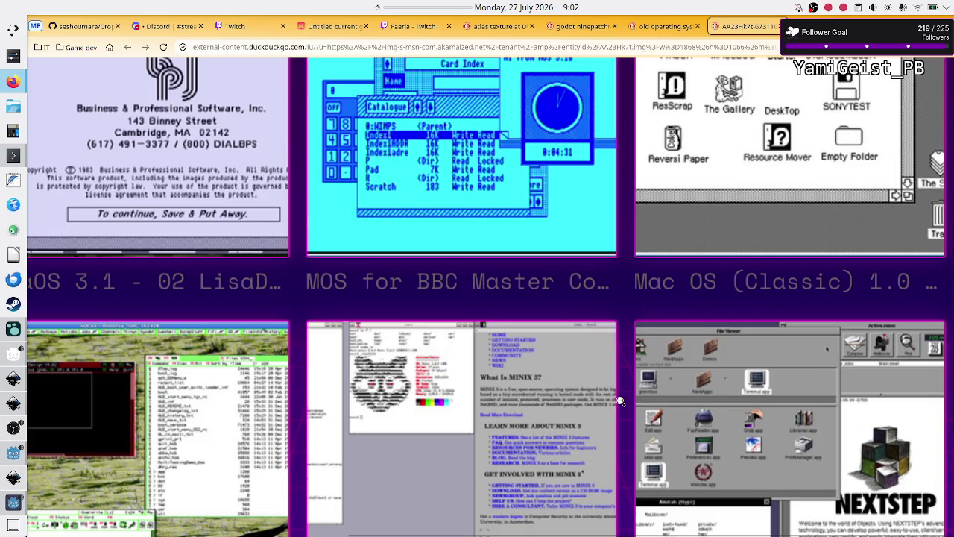
scroll(619, 401, "down", 2)
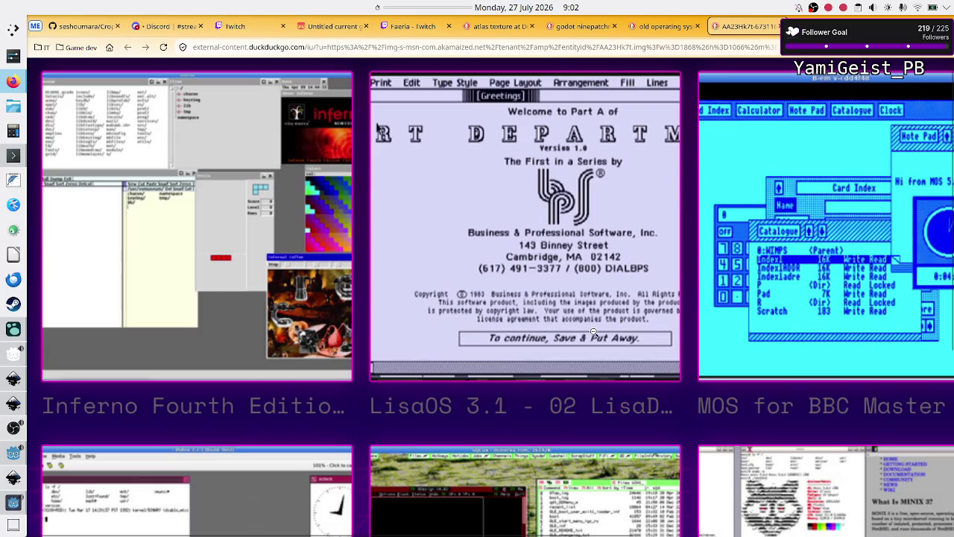
scroll(729, 283, "right", 3)
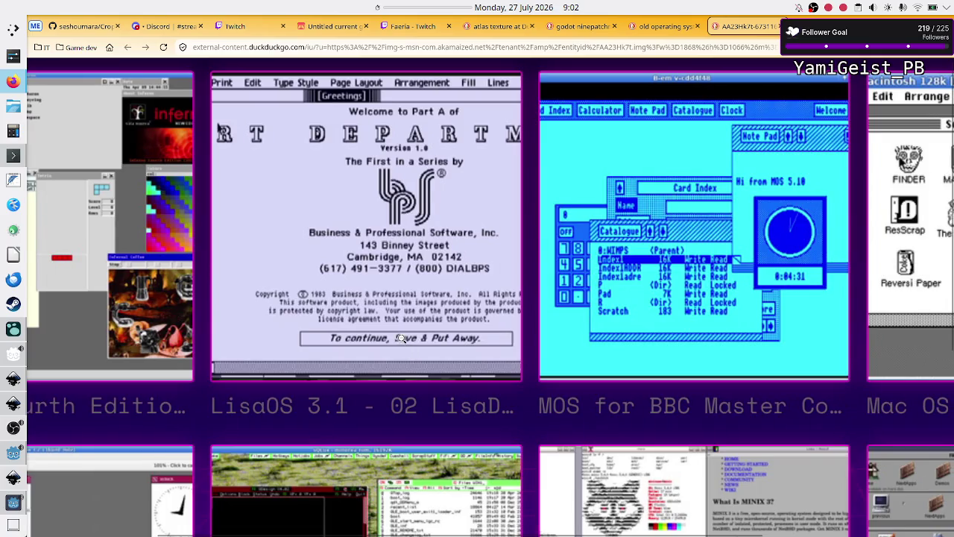
scroll(627, 304, "right", 3)
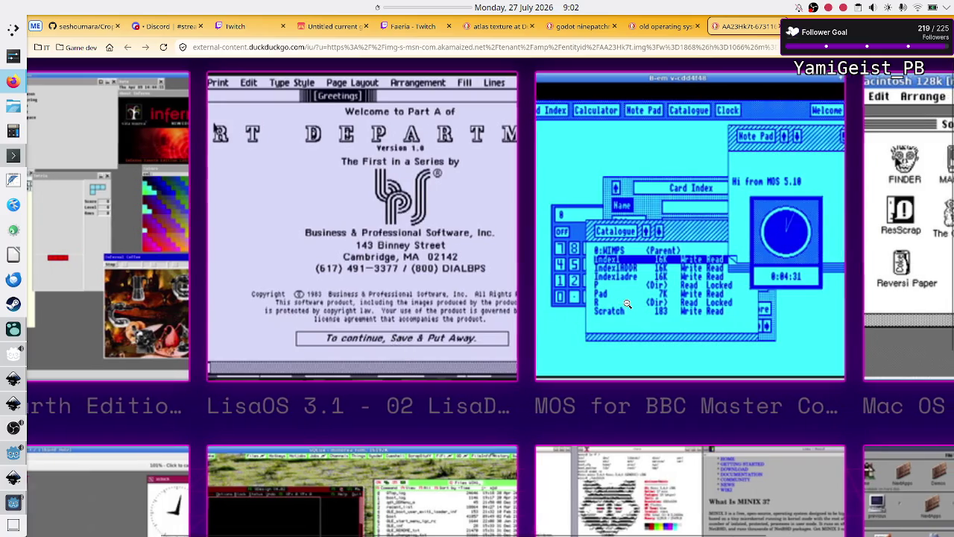
scroll(627, 304, "right", 1)
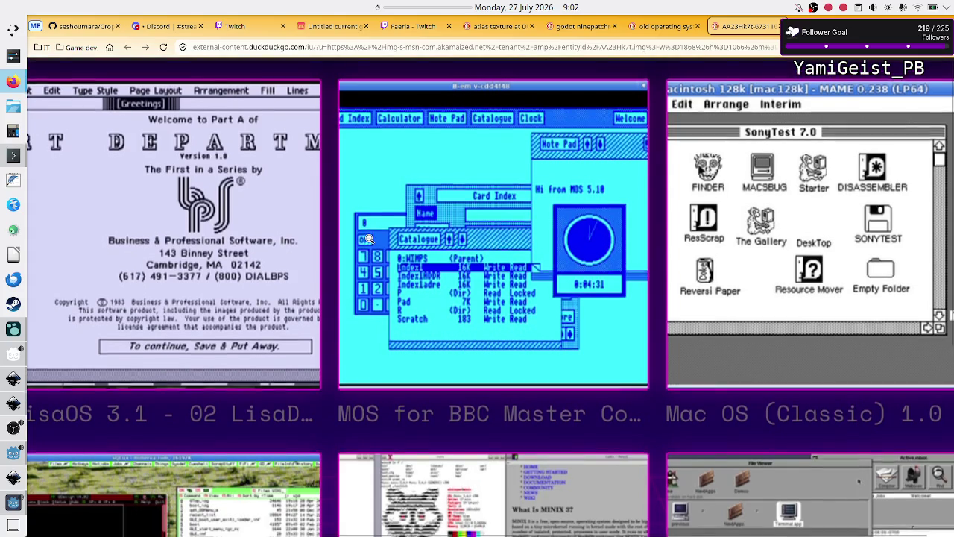
Step: Zoom in on the LisaOS and BBC Master tiles and pan through neighbouring screenshots
left_click(368, 236)
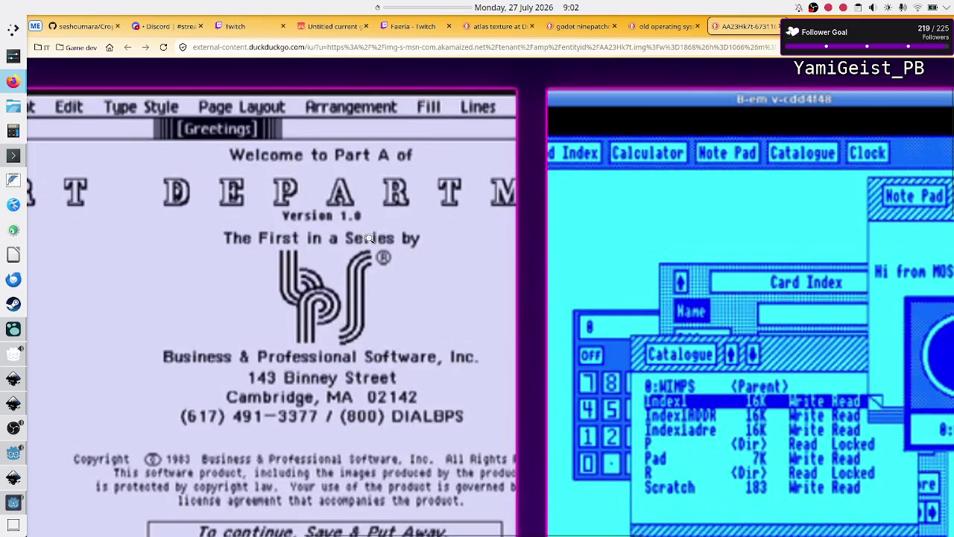
scroll(640, 336, "down", 3)
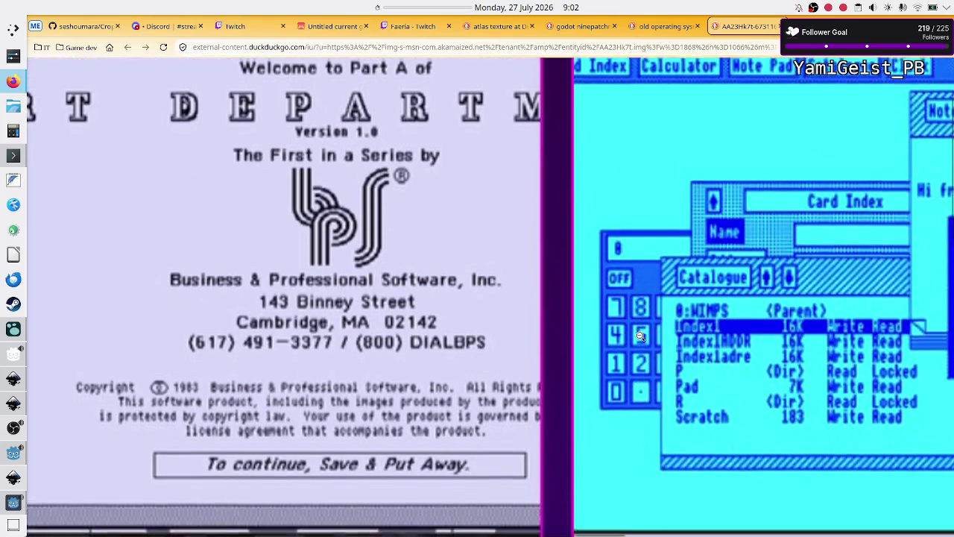
scroll(640, 336, "down", 5)
scroll(640, 336, "up", 3)
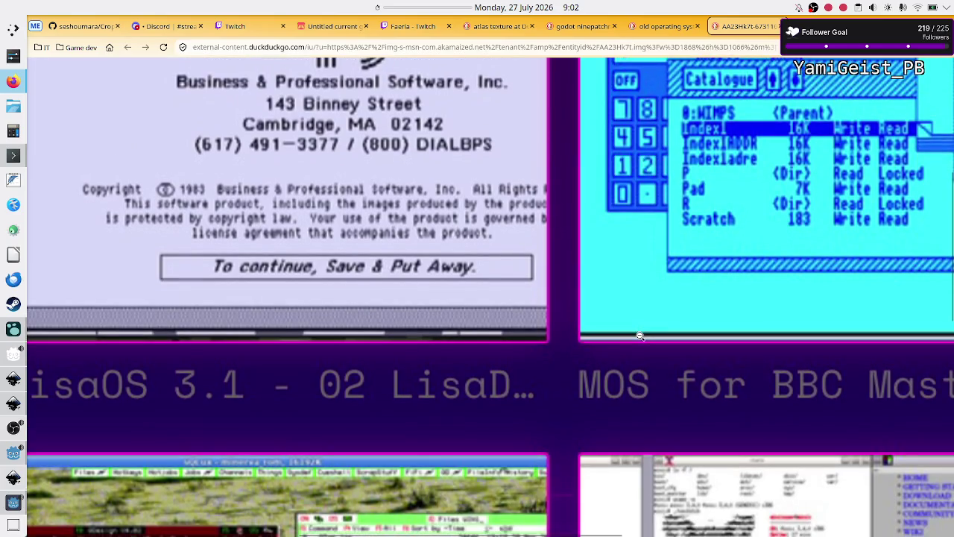
scroll(640, 336, "up", 1)
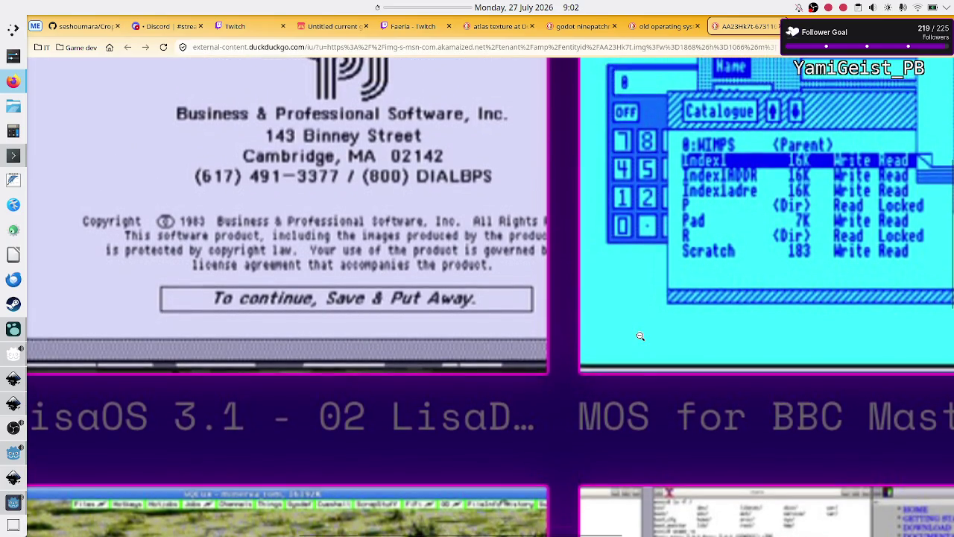
scroll(471, 364, "down", 5)
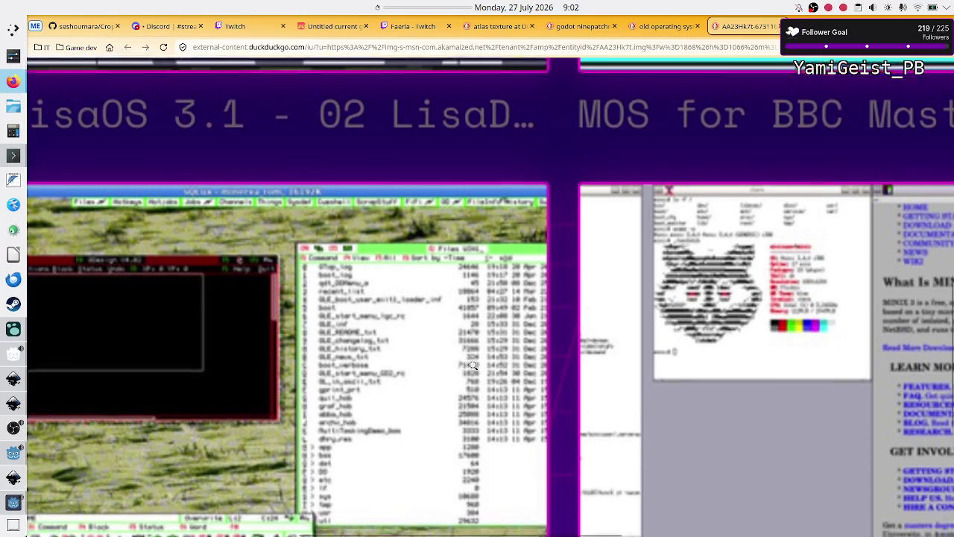
scroll(471, 365, "right", 8)
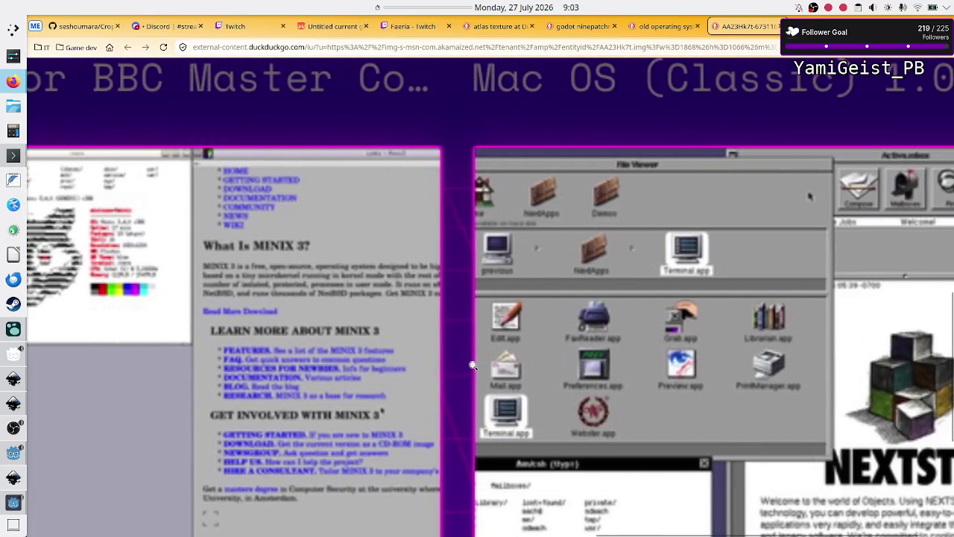
scroll(472, 365, "down", 1)
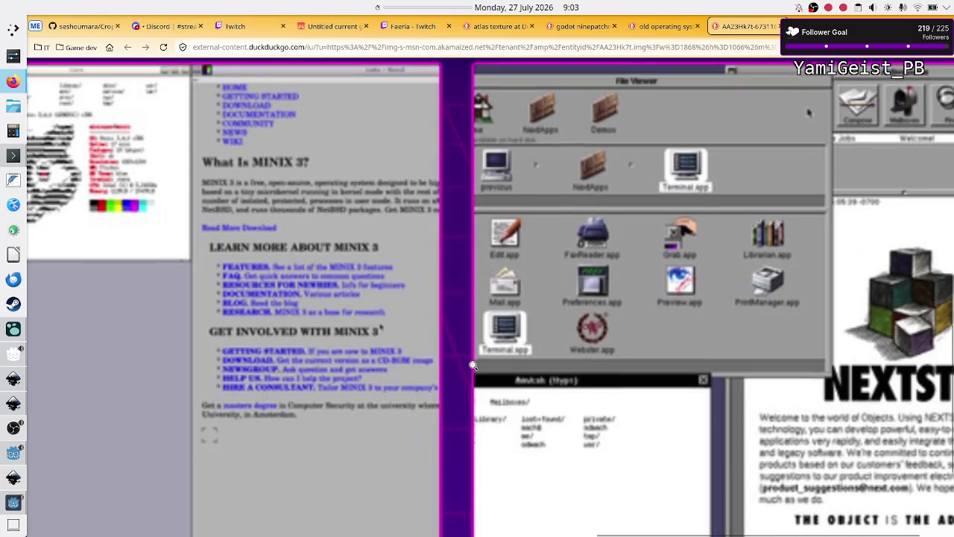
scroll(473, 365, "down", 3)
scroll(473, 365, "up", 2)
Step: Pan on toward the Mach386 and Inferno tiles, then Alt+Tab to the level UI mockup
scroll(473, 365, "right", 1)
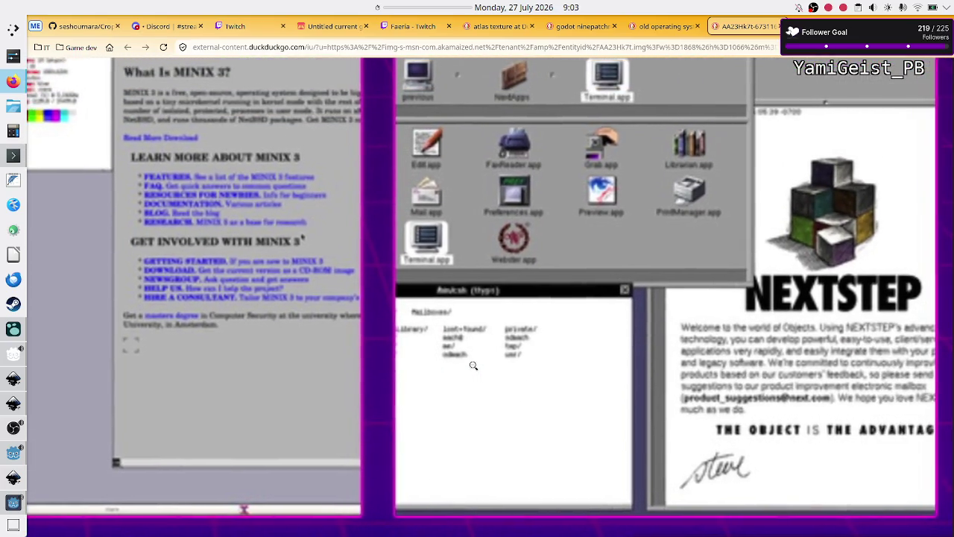
scroll(472, 365, "up", 3)
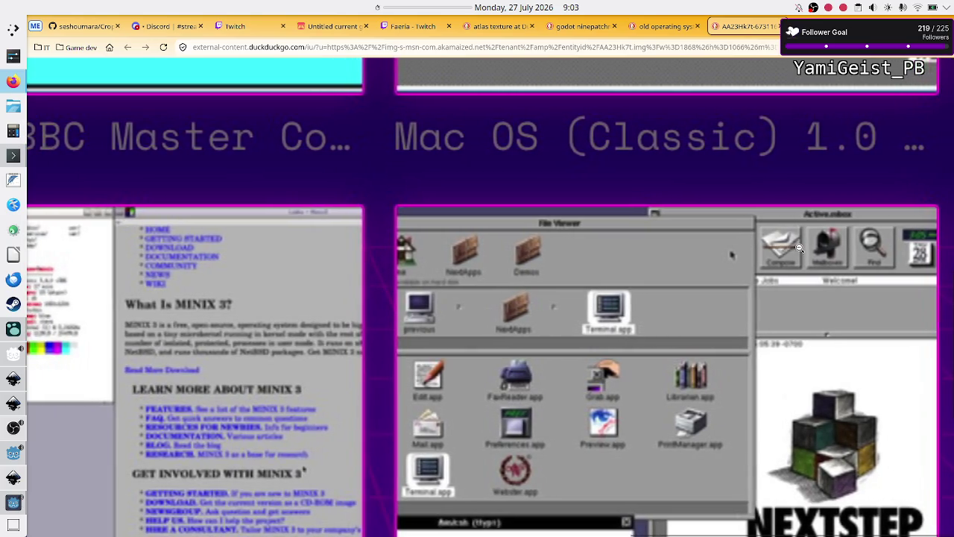
scroll(752, 281, "down", 4)
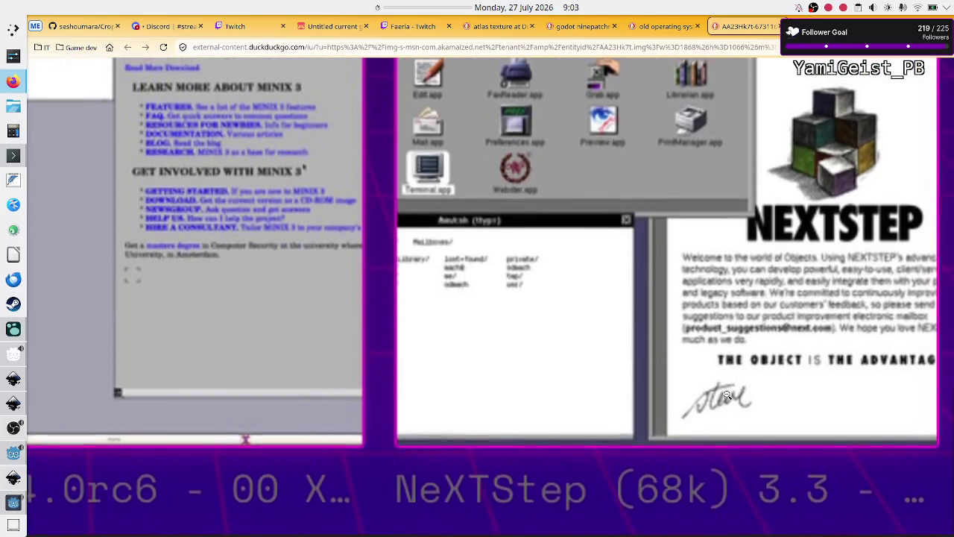
scroll(727, 395, "left", 6)
scroll(727, 395, "left", 3)
scroll(727, 396, "left", 6)
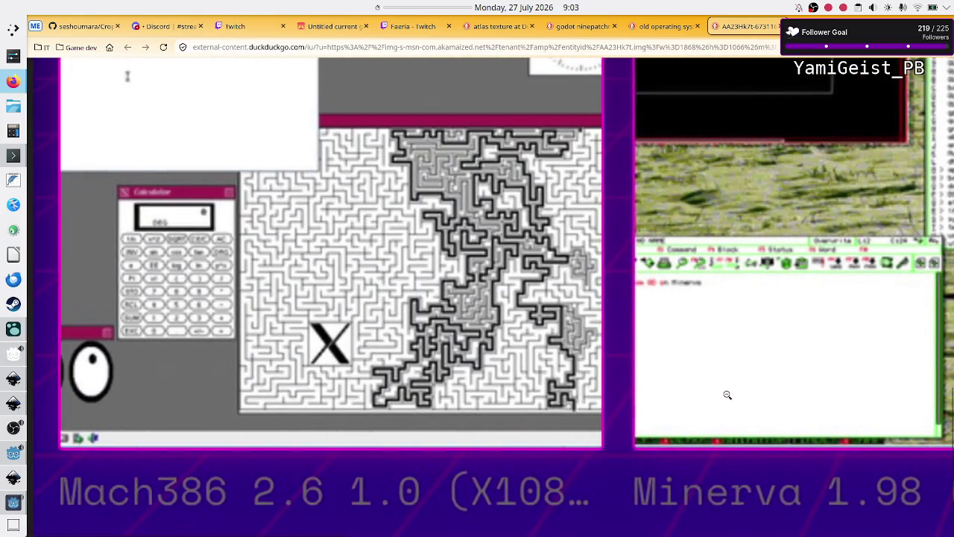
scroll(727, 395, "right", 1)
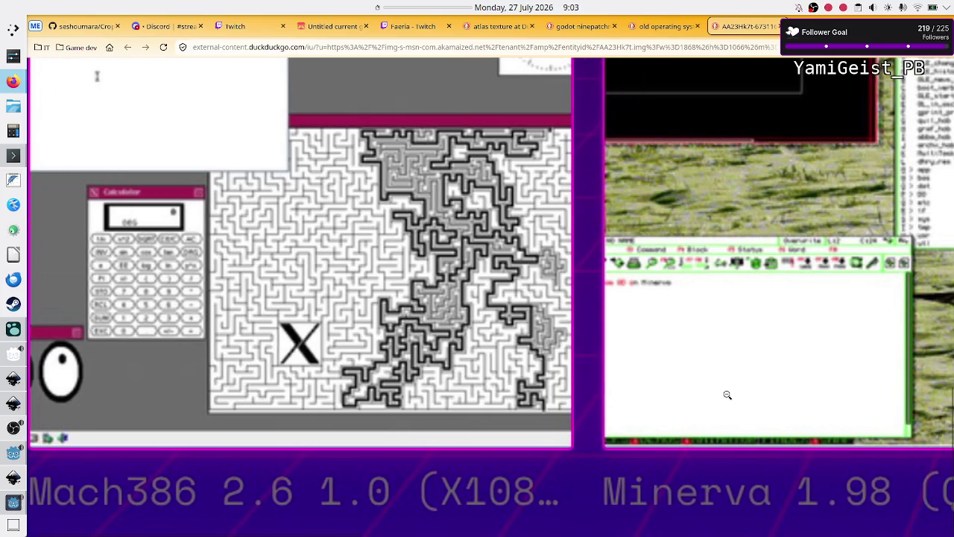
scroll(727, 395, "up", 5)
scroll(727, 395, "down", 1)
scroll(727, 395, "up", 5)
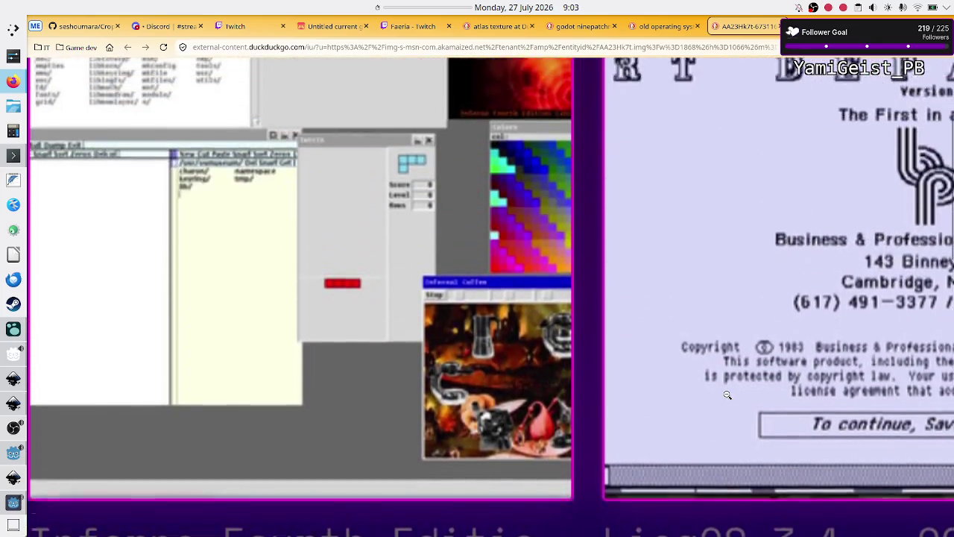
key("alt+Tab")
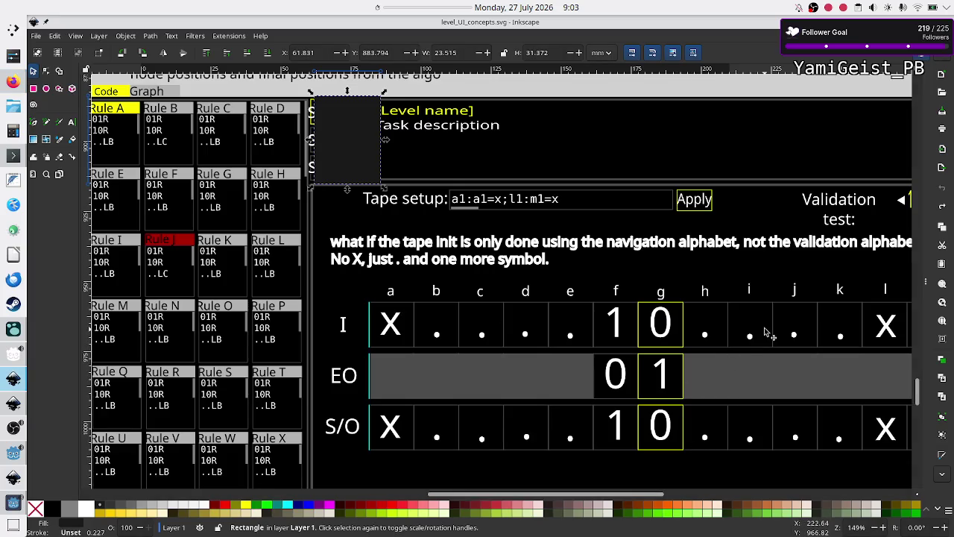
Step: Pan over the mockup's rules, tape, Metrics and Error message panels, then switch to Logseq
scroll(768, 333, "up", 5)
scroll(768, 333, "right", 5)
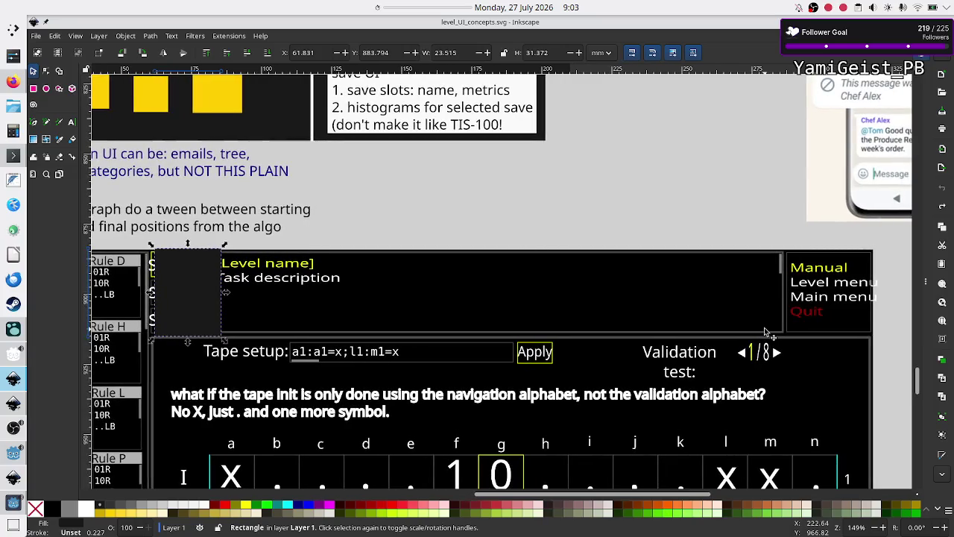
scroll(768, 333, "down", 10)
scroll(768, 333, "left", 4)
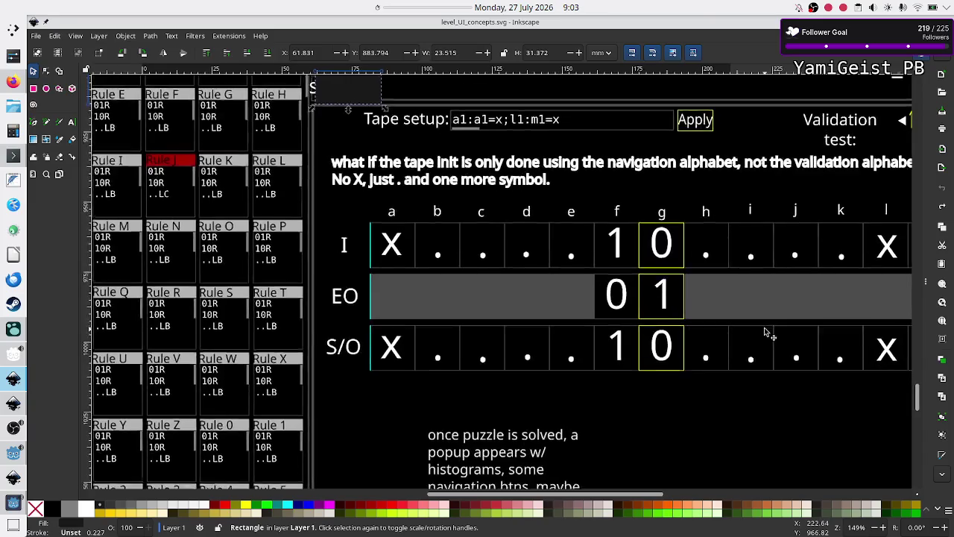
scroll(768, 333, "down", 1)
scroll(768, 333, "right", 1)
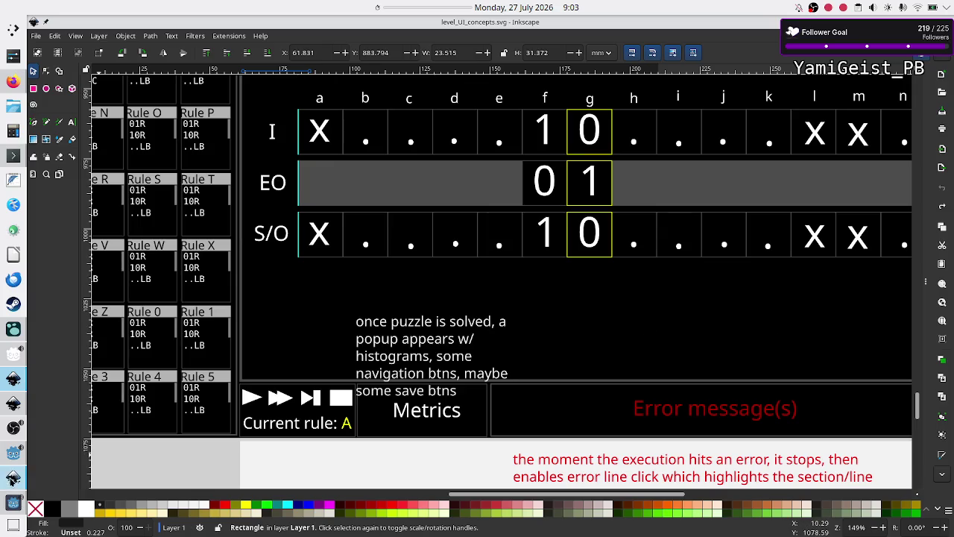
left_click(12, 335)
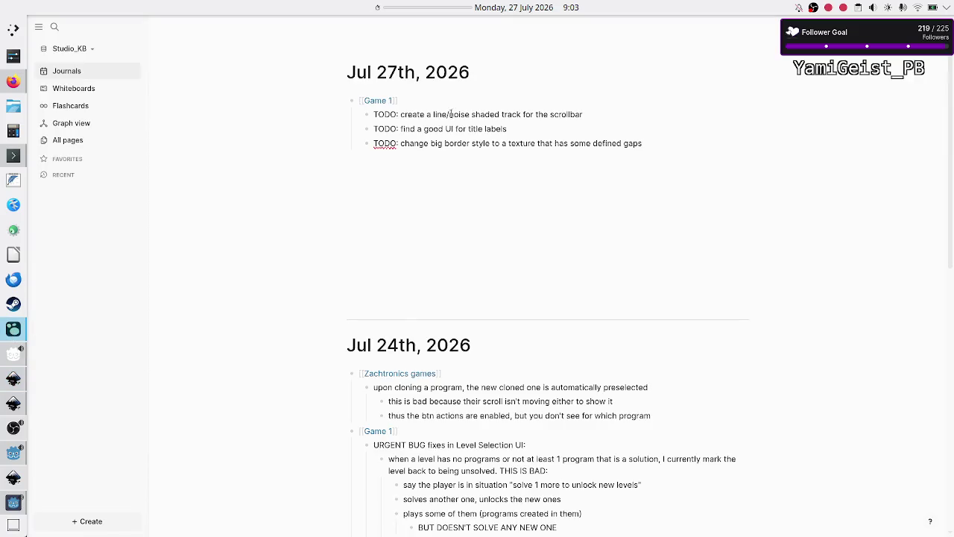
Step: Select the scrollbar-track TODO and start a preset countdown on the desktop timer
left_click(556, 112)
key("Escape")
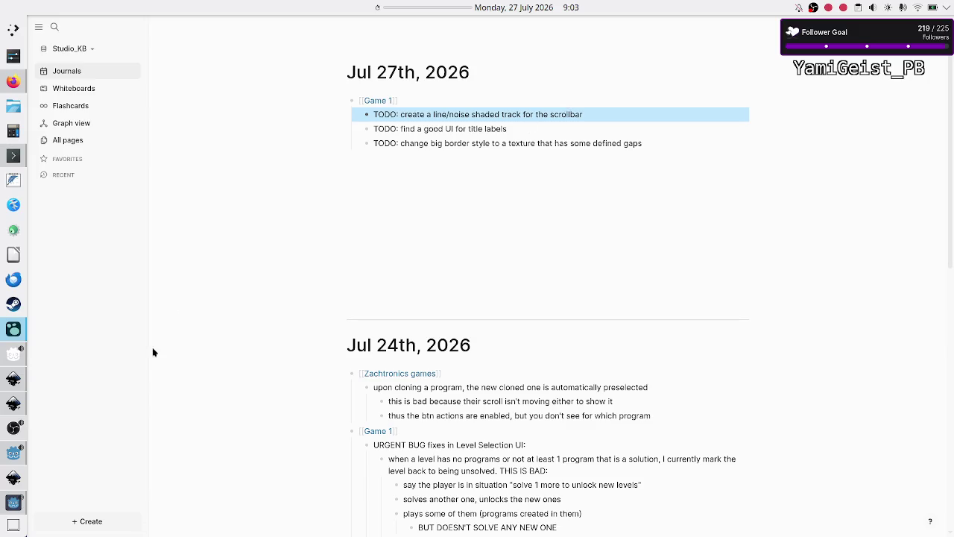
right_click(396, 6)
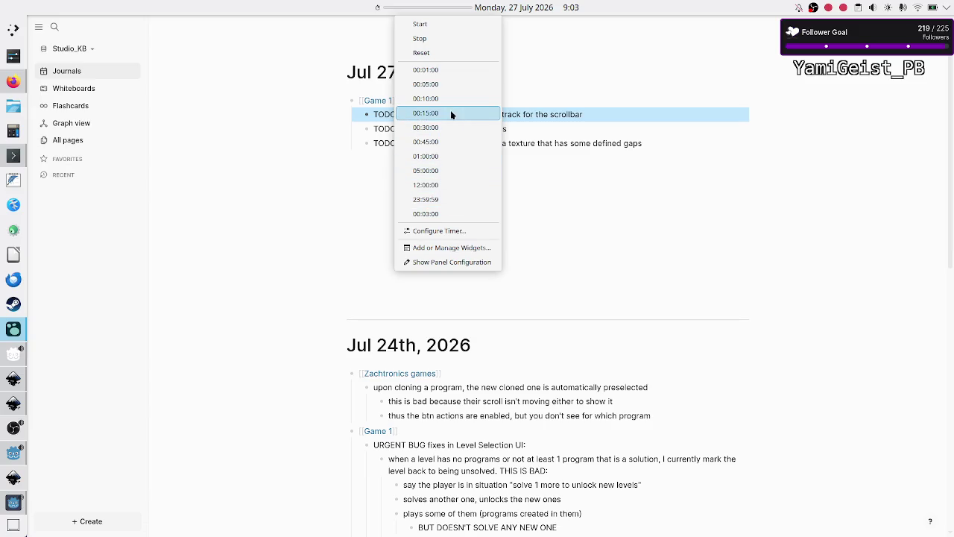
left_click(451, 87)
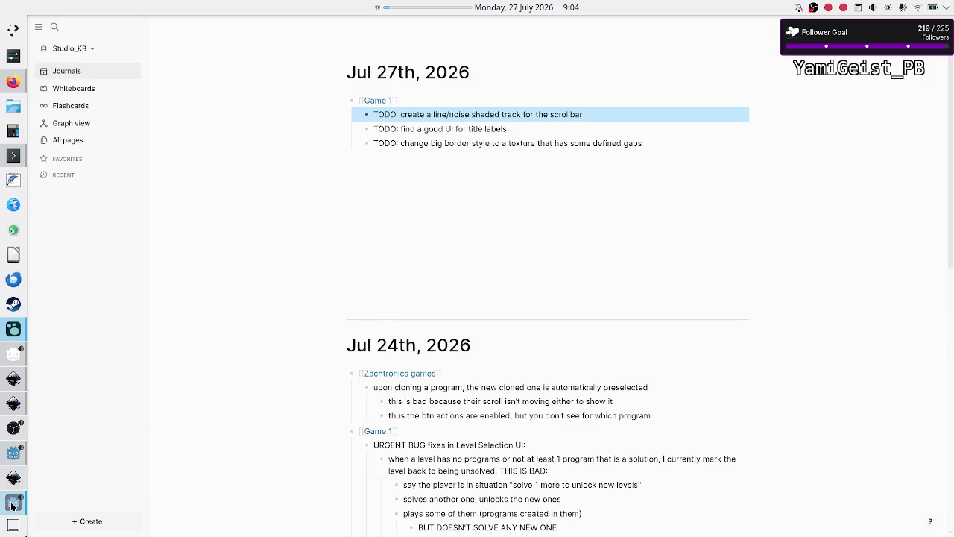
Step: Mute the Microphone in OBS Studio, minimize OBS, and return to Firefox's old-OS collage
mouse_move(13, 504)
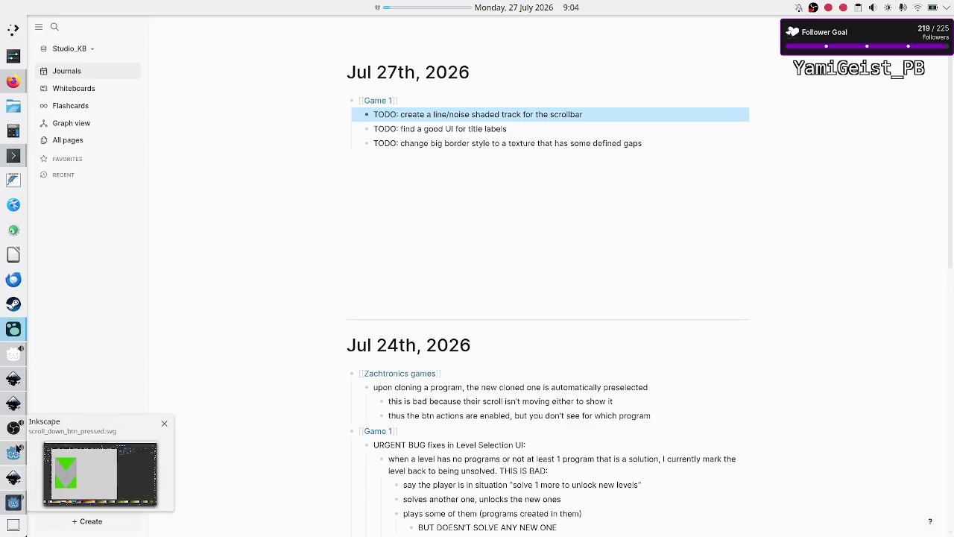
mouse_move(13, 430)
left_click(105, 422)
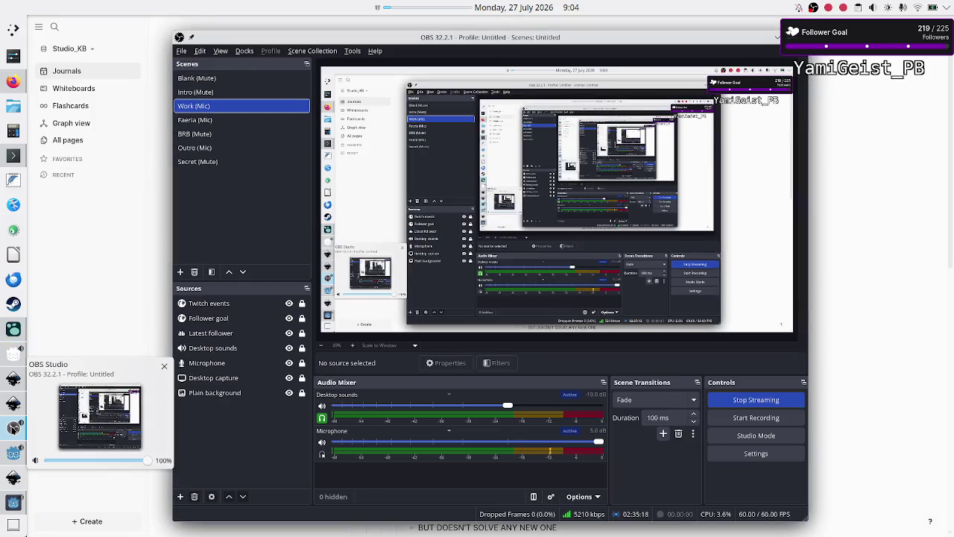
left_click(321, 443)
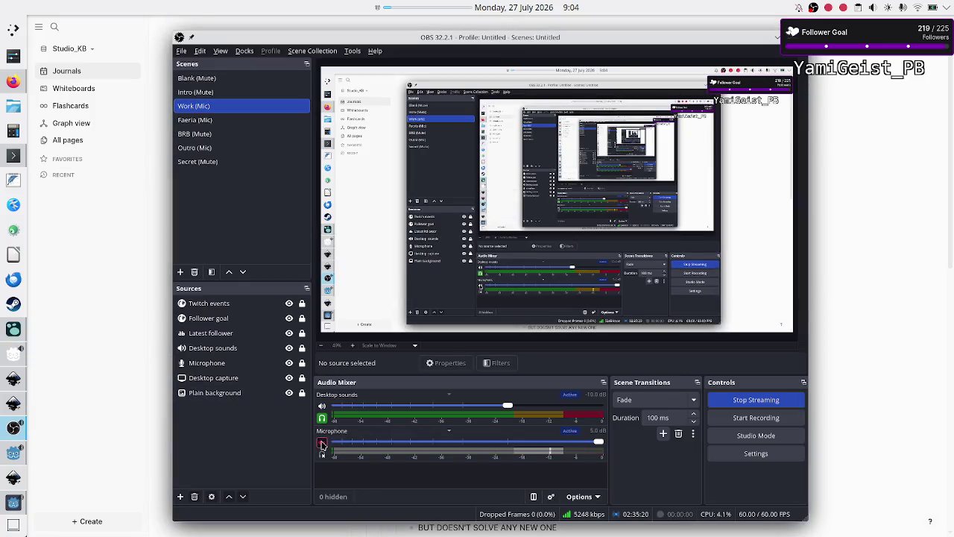
left_click(777, 37)
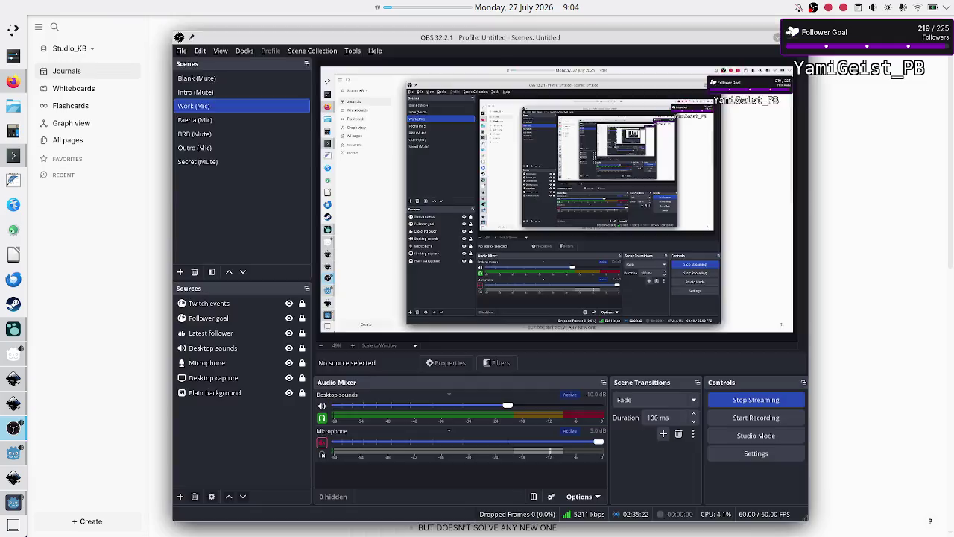
left_click(14, 81)
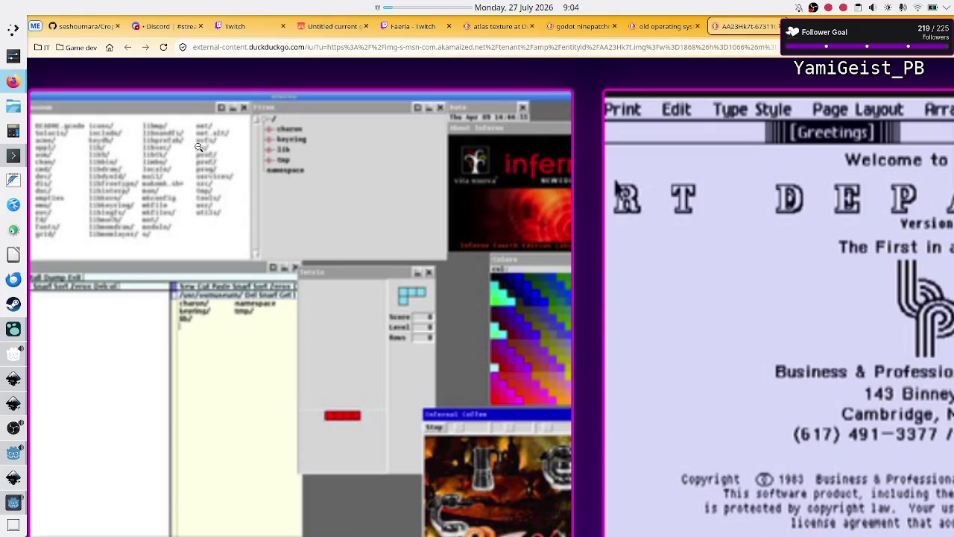
Step: Toggle the collage zoom back to fit-to-window and pan the full grid from LisaOS to NeXTSTEP
left_click(444, 231)
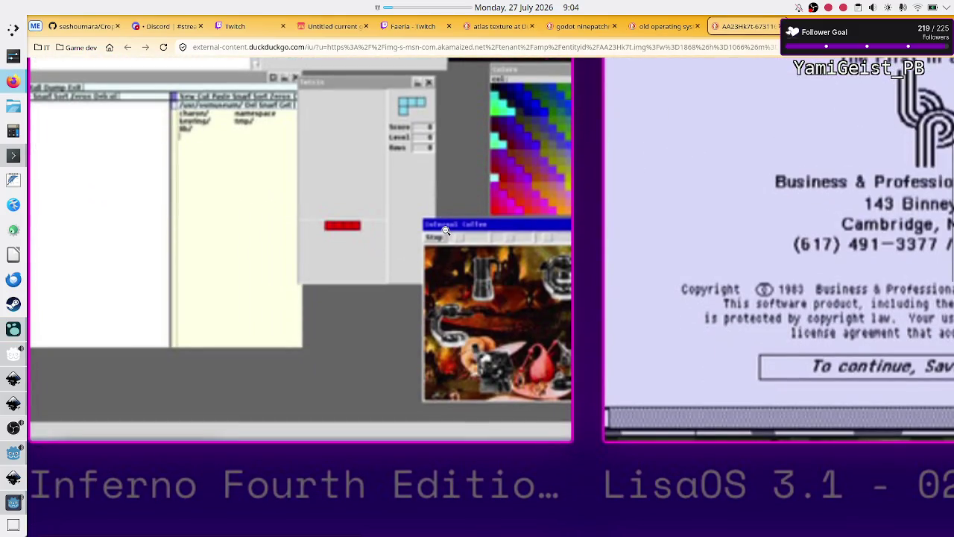
left_click(444, 232)
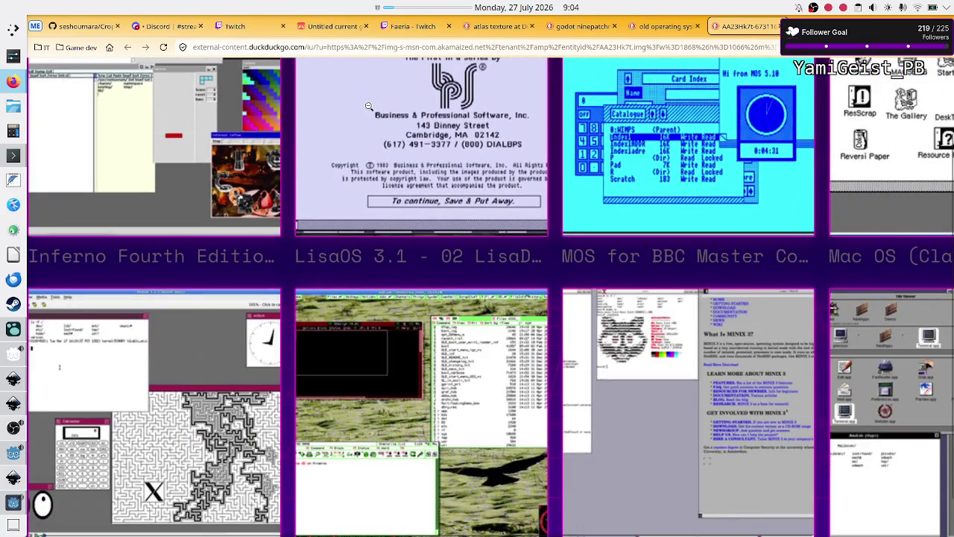
scroll(398, 126, "up", 2)
scroll(398, 126, "right", 3)
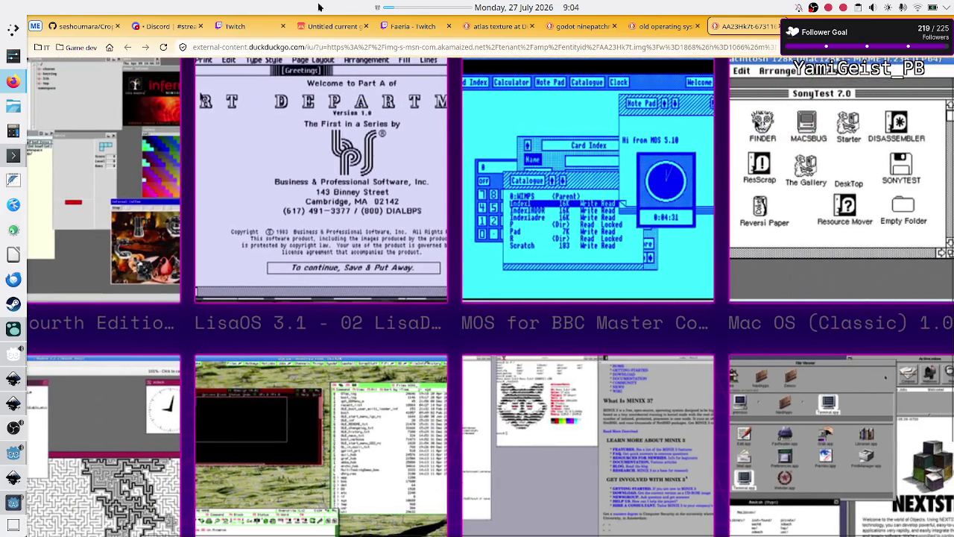
mouse_move(419, 5)
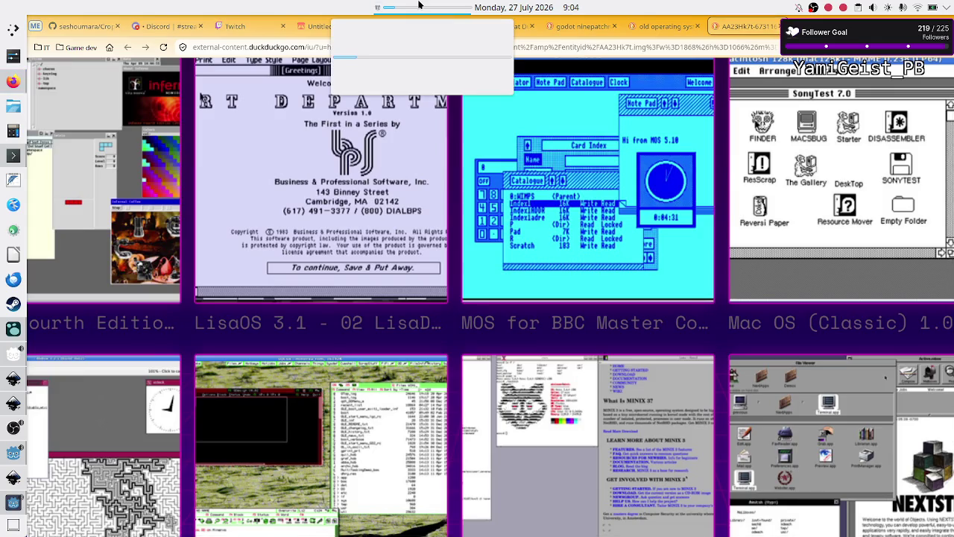
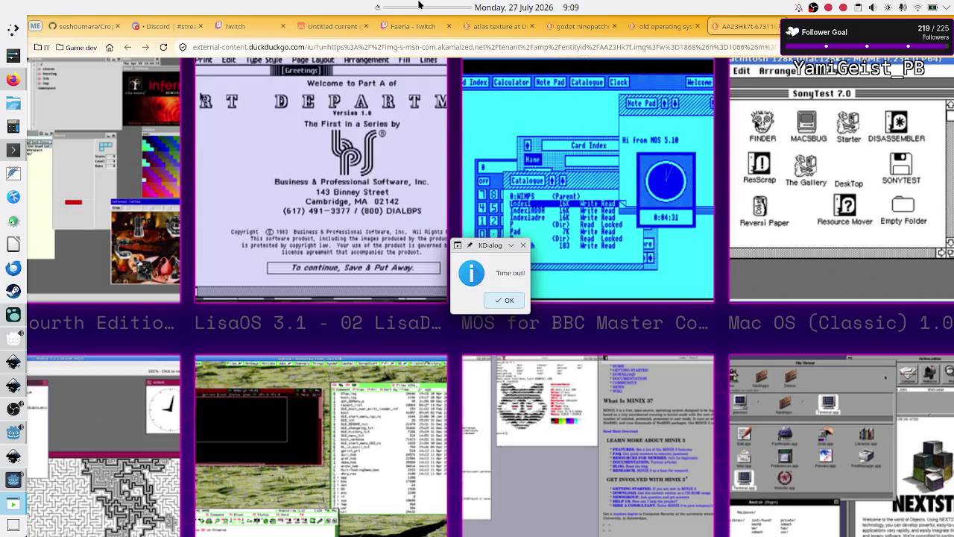
Step: Dismiss the Time out! alert, restart the panel timer at 01:00:00, and raise OBS Studio
left_click(505, 300)
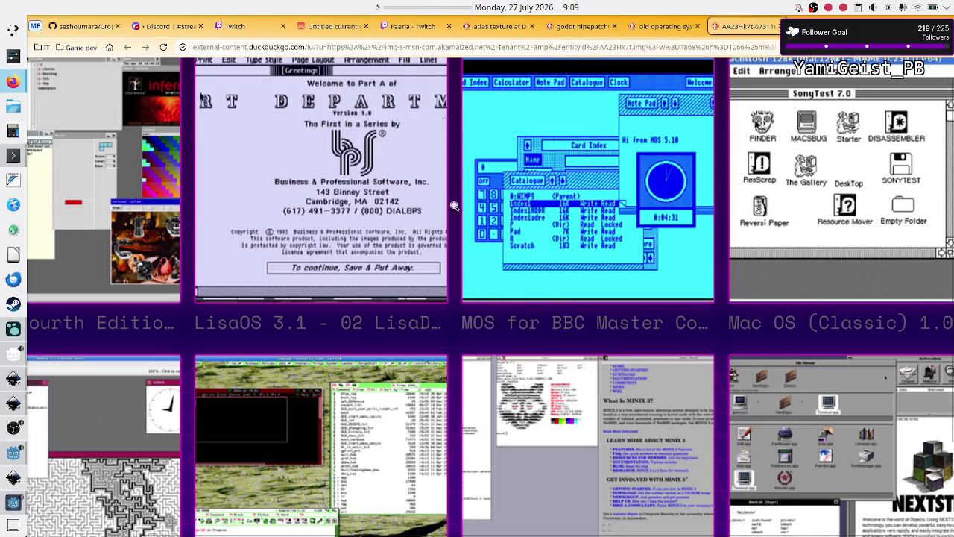
right_click(435, 5)
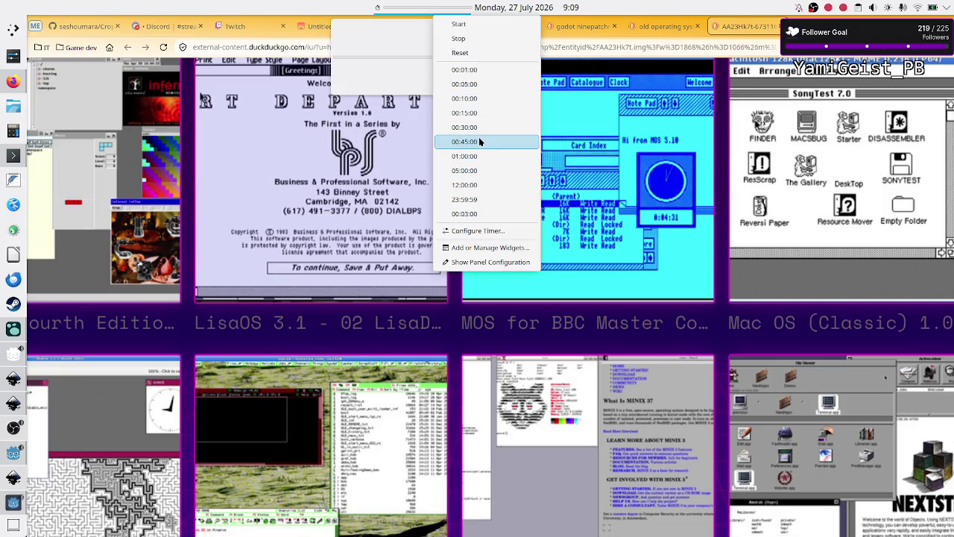
left_click(474, 156)
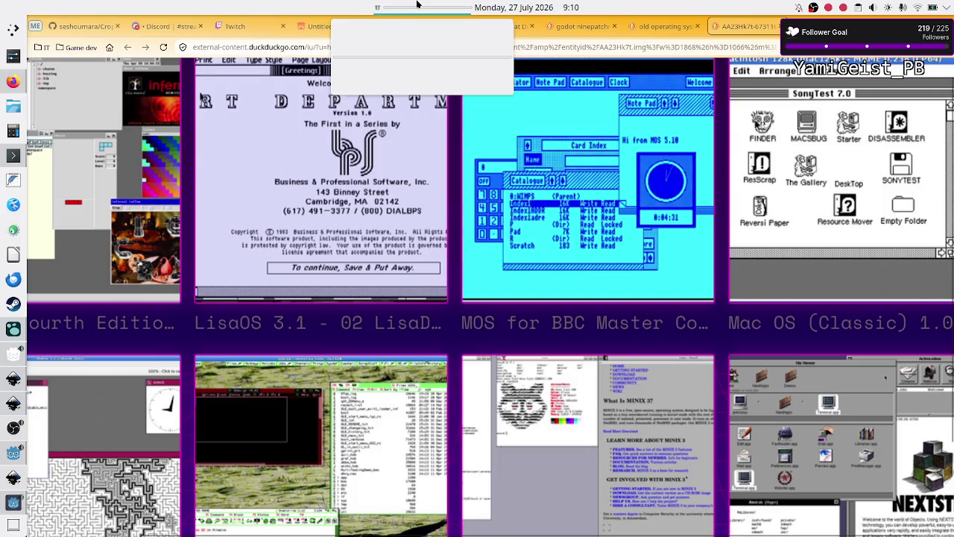
mouse_move(11, 483)
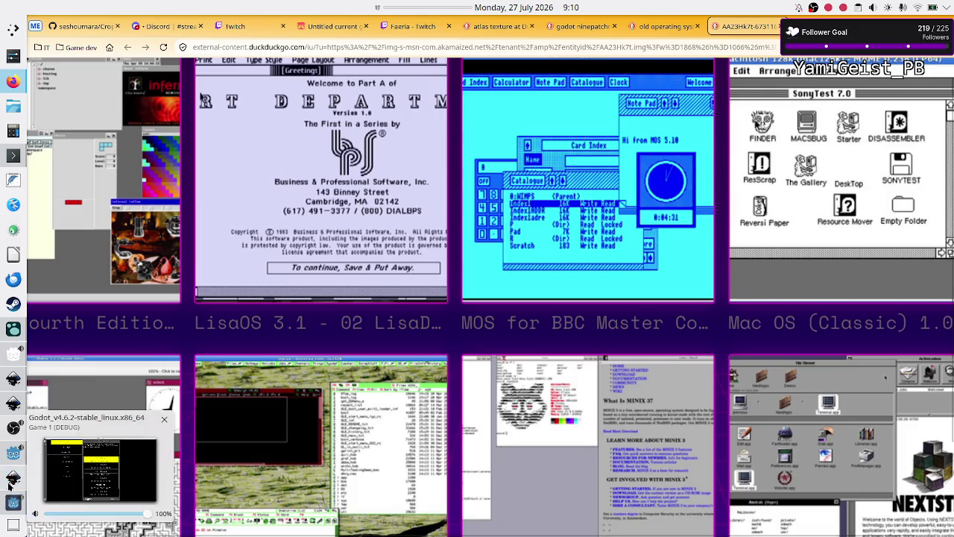
left_click(11, 438)
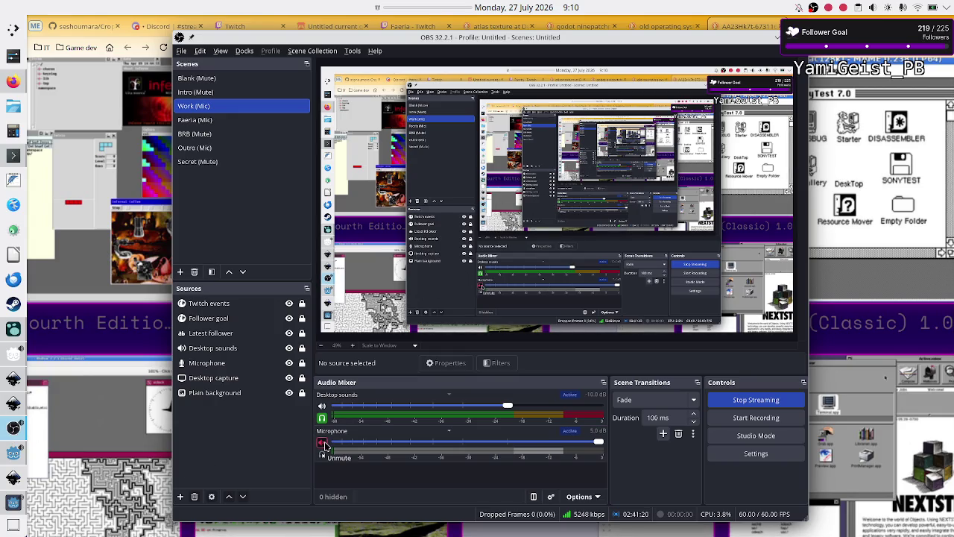
Step: Unmute the Microphone in the OBS Audio Mixer and minimise the OBS window
left_click(323, 443)
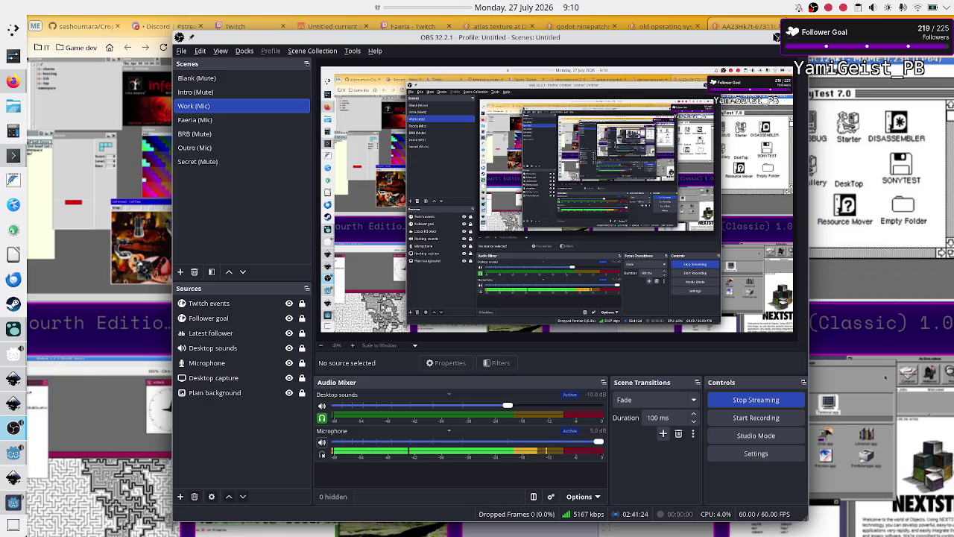
left_click(777, 37)
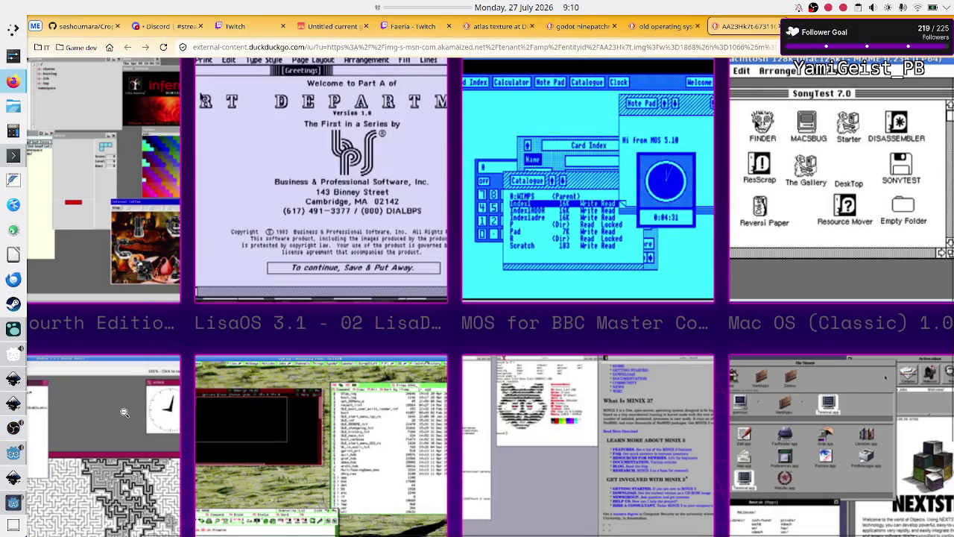
Step: Review the Game 1 to-do list in the Logseq journal, then raise the Game 1 debug build
left_click(15, 335)
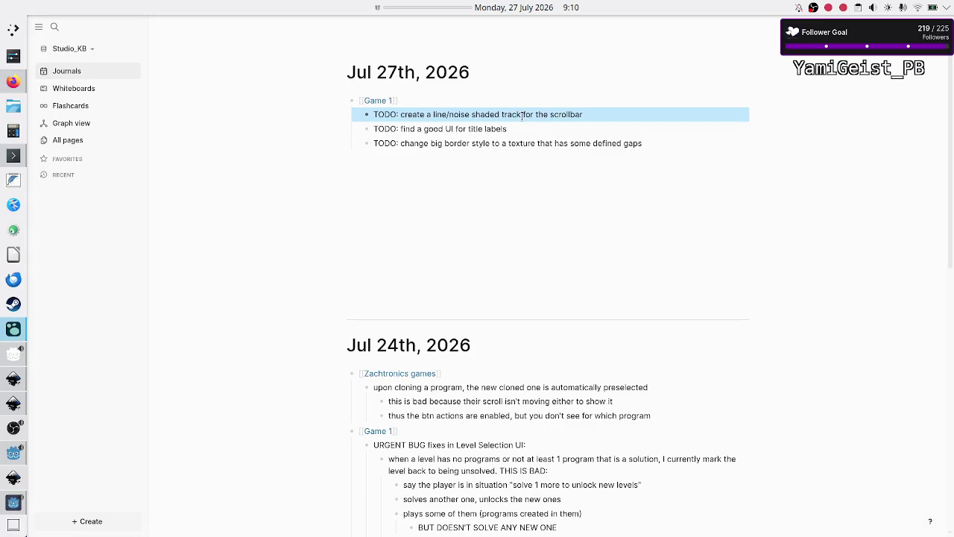
left_click(13, 502)
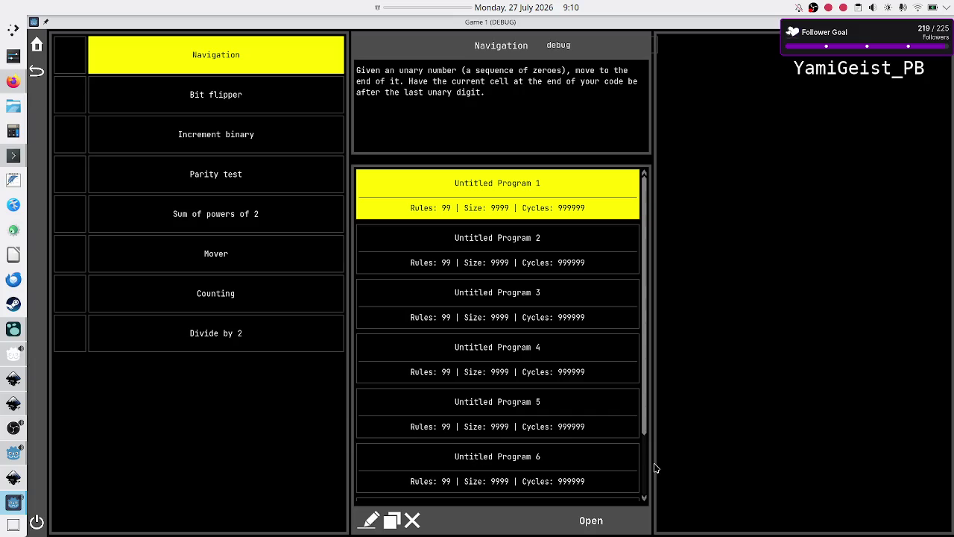
Step: Look over Game 1's level list, then close the game to reveal the level_selection_UI.svg mockup
mouse_move(20, 494)
left_click(14, 478)
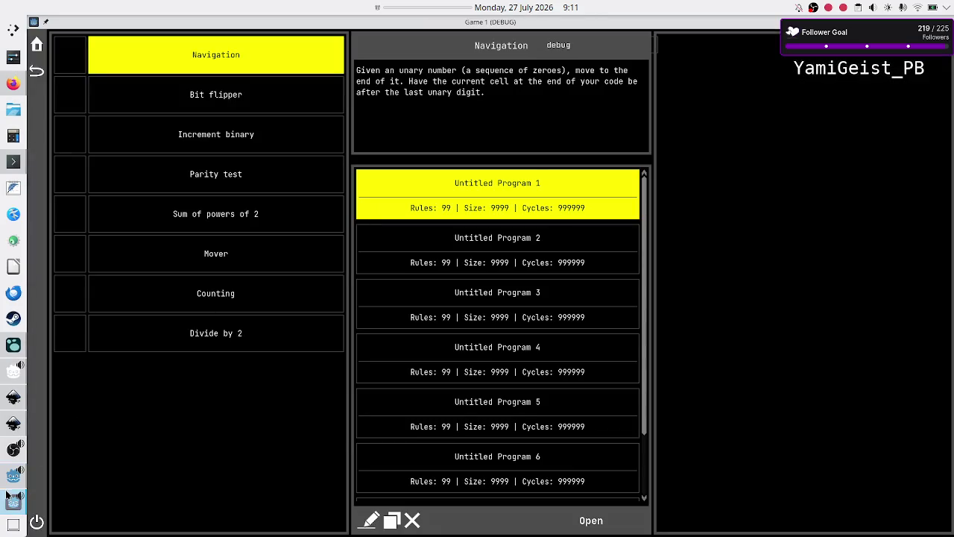
left_click(14, 431)
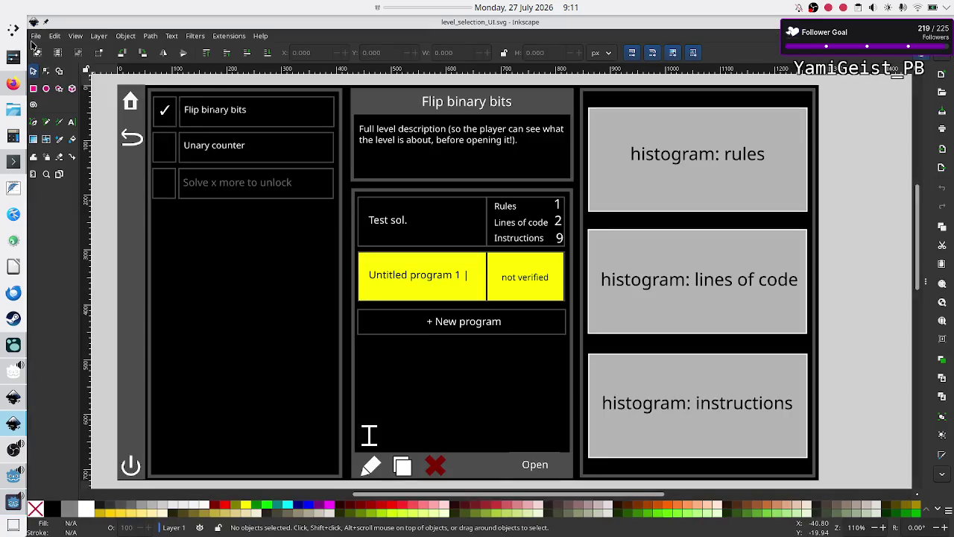
Step: Create a new blank Inkscape document
left_click(35, 36)
left_click(41, 47)
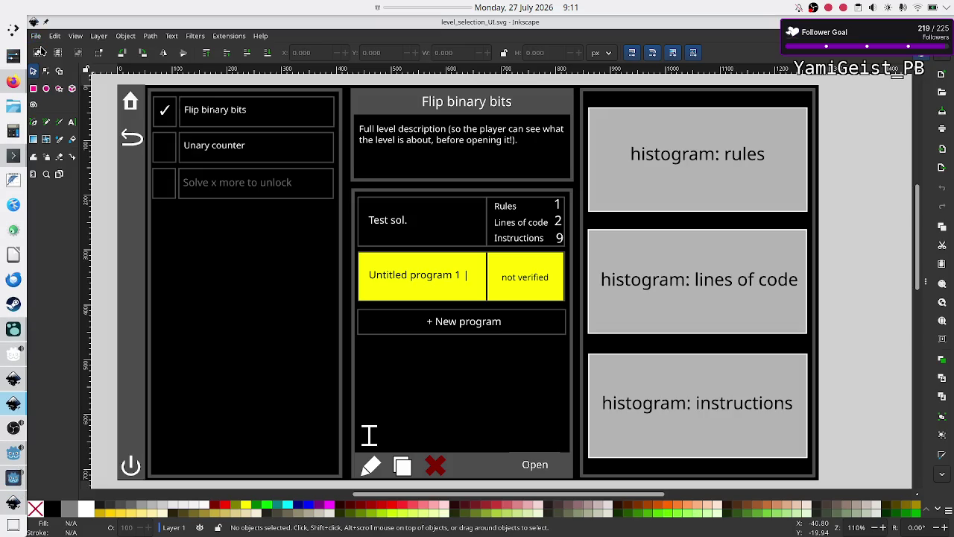
left_click(39, 51)
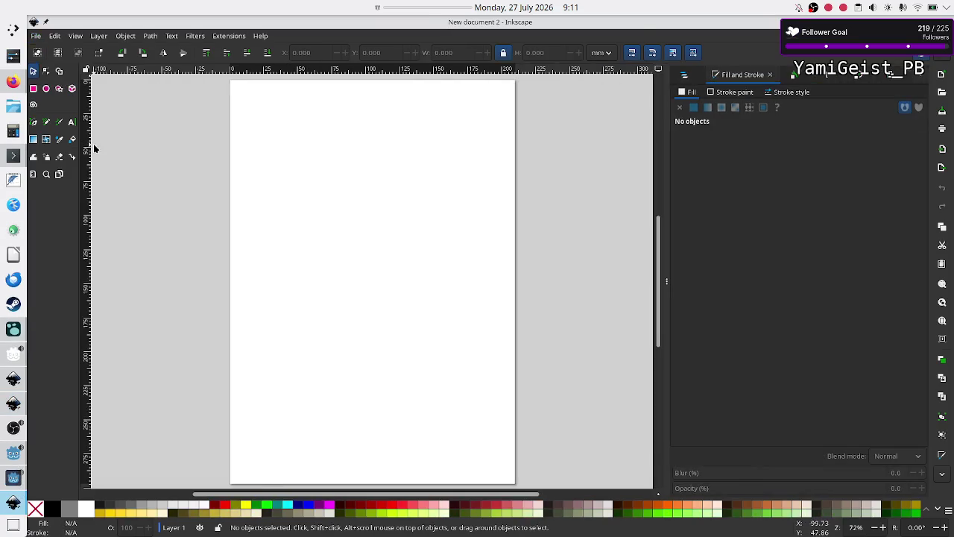
Step: Draw a rectangle in the upper middle of the page and set its fill to Pattern
left_click(33, 89)
mouse_move(293, 170)
left_mouse_down()
mouse_move(396, 285)
mouse_move(405, 333)
left_mouse_up()
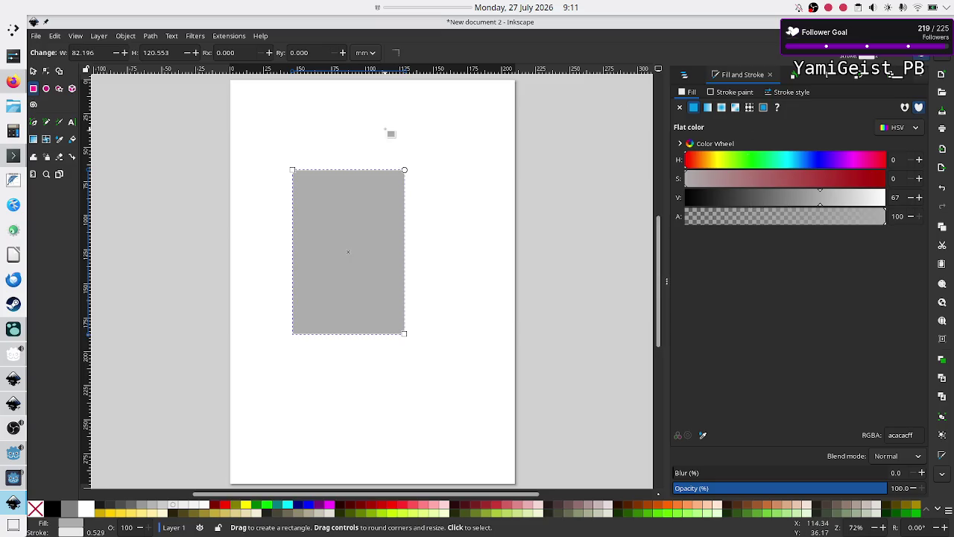
left_click(33, 71)
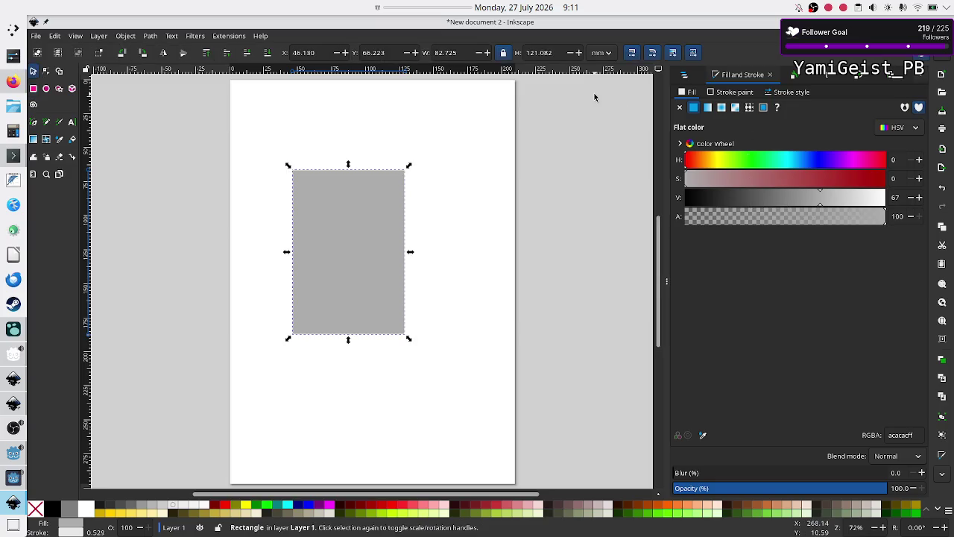
left_click(750, 109)
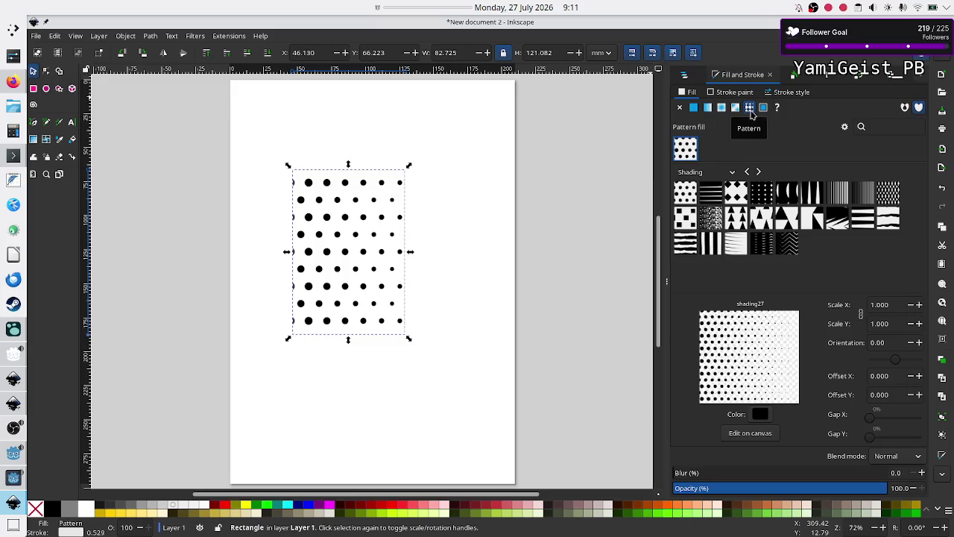
Step: Fill the rectangle with Diamond halftone shading 2 and start lowering its X offset
left_click(761, 193)
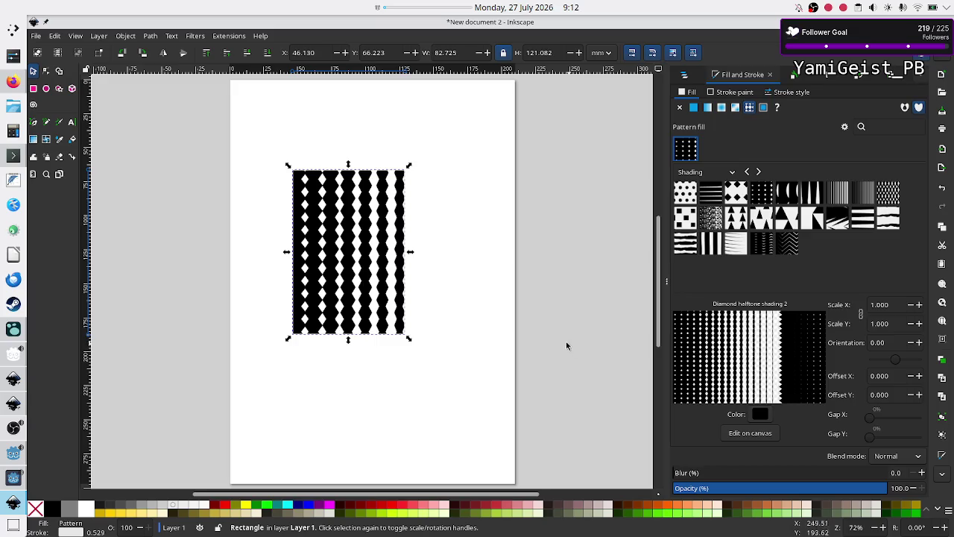
left_click(910, 376)
left_click(910, 377)
left_click(909, 376)
left_click(910, 377)
left_click(909, 376)
left_click(909, 377)
left_click(909, 376)
left_click(910, 376)
left_click(910, 377)
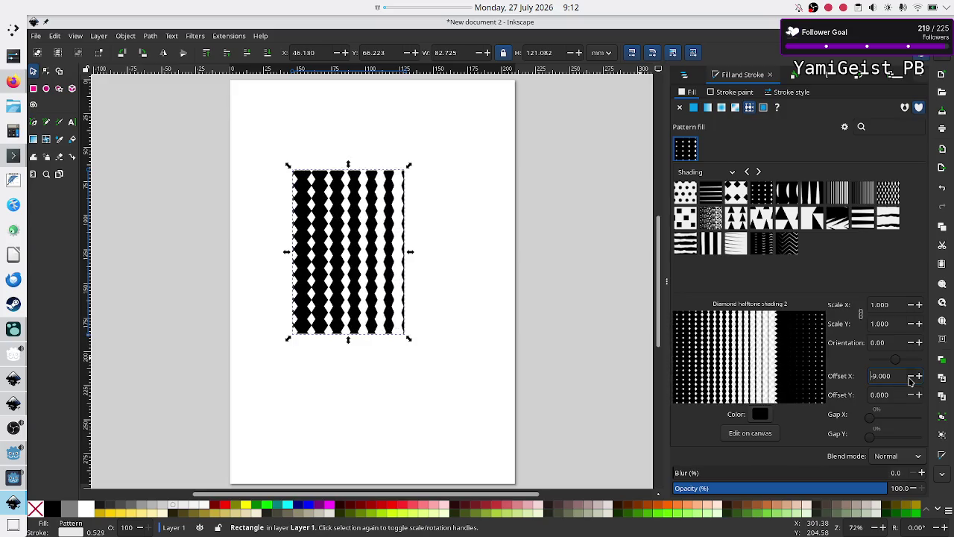
left_click(910, 376)
left_click(910, 377)
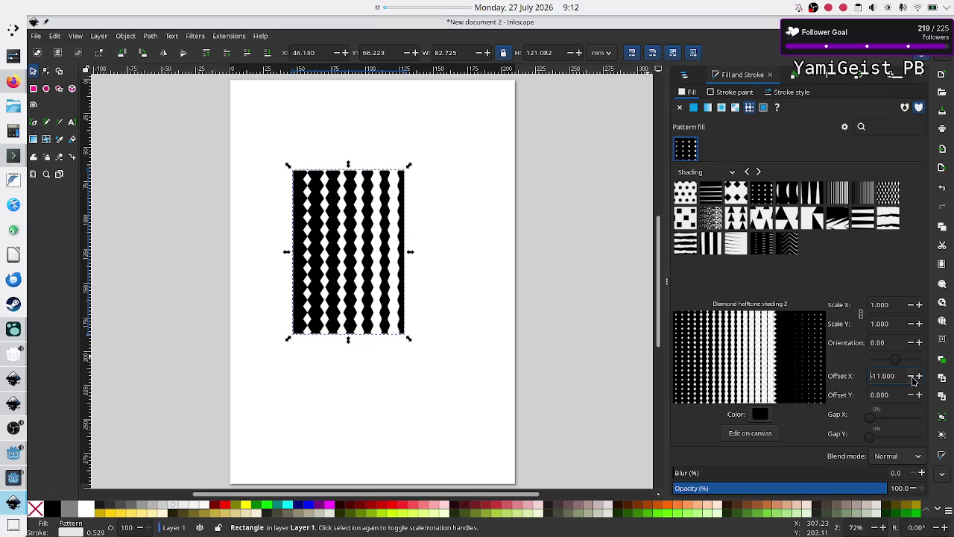
Step: Keep decreasing the pattern's Offset X until it reaches -56
left_click(913, 377)
left_click(912, 376)
left_click(913, 377)
left_click(913, 376)
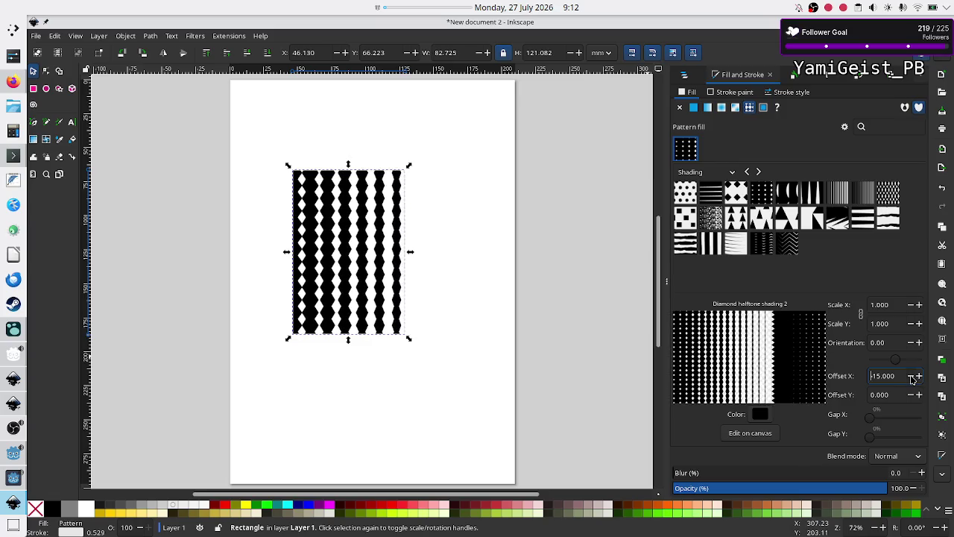
left_click(913, 377)
left_click(913, 376)
left_click(913, 376)
left_click(912, 377)
left_click(912, 376)
left_click(912, 376)
left_click(912, 377)
left_click(912, 376)
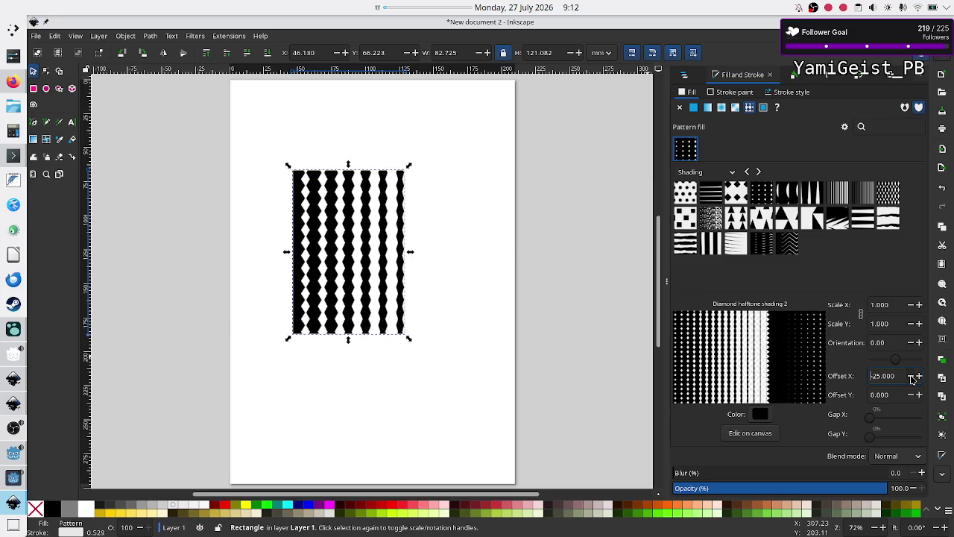
left_click(912, 378)
left_click(912, 378)
left_click(913, 378)
left_click(913, 378)
left_click(913, 379)
left_click(913, 378)
left_click(912, 378)
left_click(912, 378)
left_click(913, 379)
left_click(912, 378)
left_click(913, 378)
left_click(912, 378)
left_click(912, 379)
left_click(912, 378)
left_click(913, 378)
left_click(913, 378)
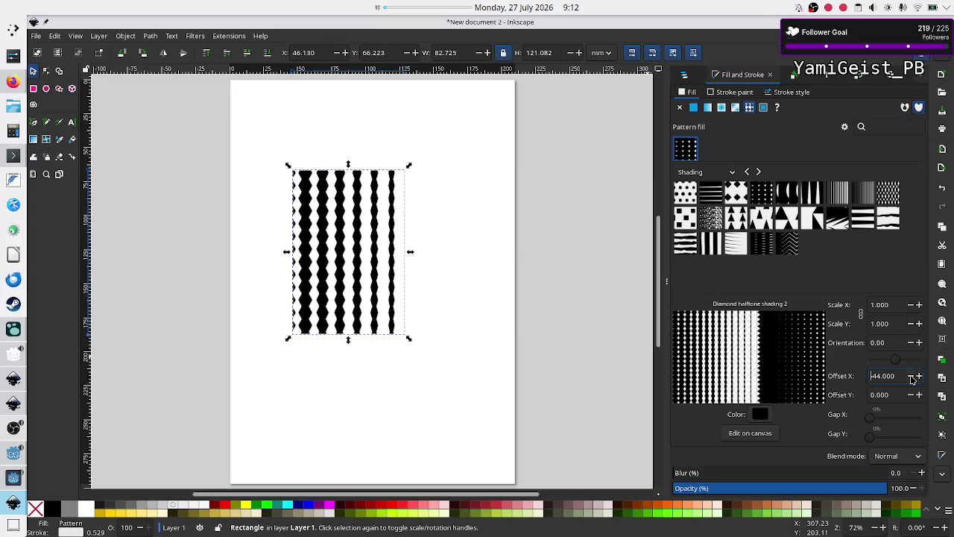
left_click(913, 378)
left_click(913, 378)
left_click(912, 378)
left_click(912, 378)
left_click(913, 378)
left_click(913, 378)
left_click(913, 378)
left_click(912, 379)
left_click(913, 378)
left_click(913, 378)
left_click(913, 378)
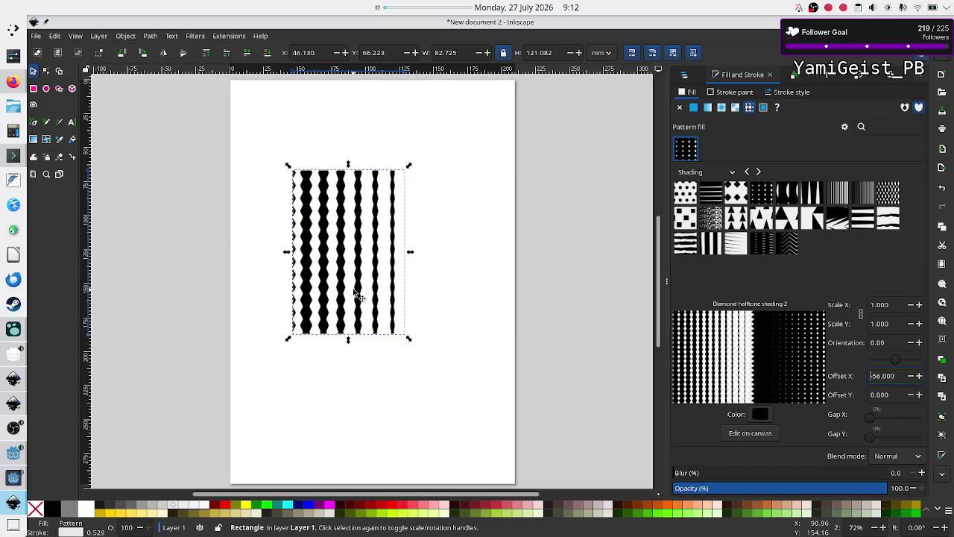
Step: Move the rectangle to the page centre and begin lowering Offset X from -61
mouse_move(331, 279)
left_mouse_down()
mouse_move(398, 273)
mouse_move(240, 278)
mouse_move(417, 278)
mouse_move(239, 280)
mouse_move(464, 277)
mouse_move(276, 277)
mouse_move(394, 283)
mouse_move(297, 295)
mouse_move(357, 295)
left_mouse_up()
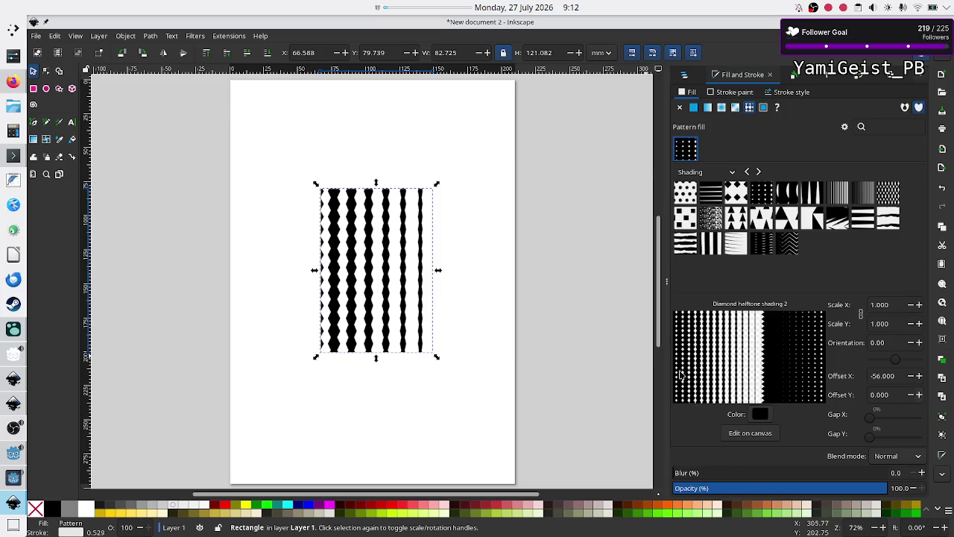
mouse_move(390, 281)
left_mouse_down()
mouse_move(390, 160)
mouse_move(392, 373)
mouse_move(382, 344)
mouse_move(372, 438)
mouse_move(378, 241)
left_mouse_up()
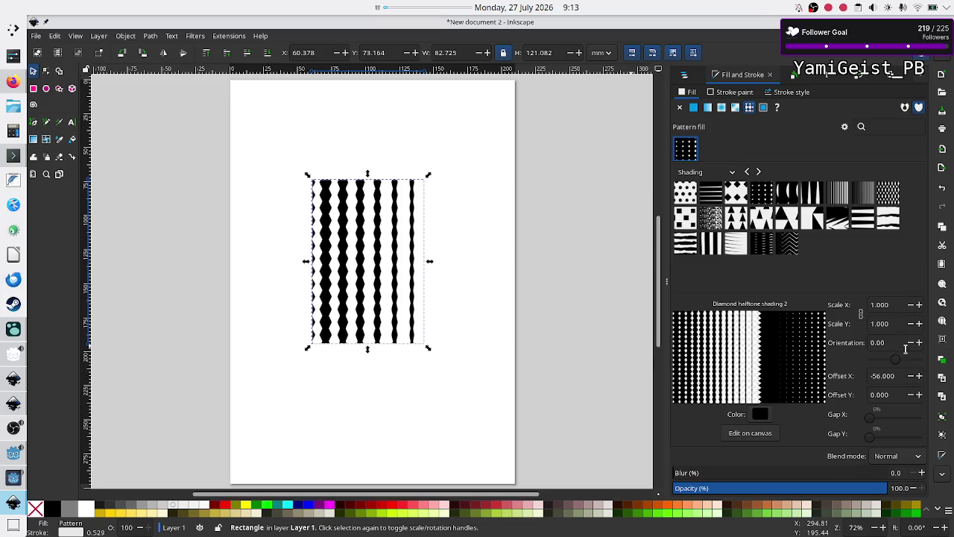
scroll(914, 397, "down", 6)
scroll(914, 399, "down", 5)
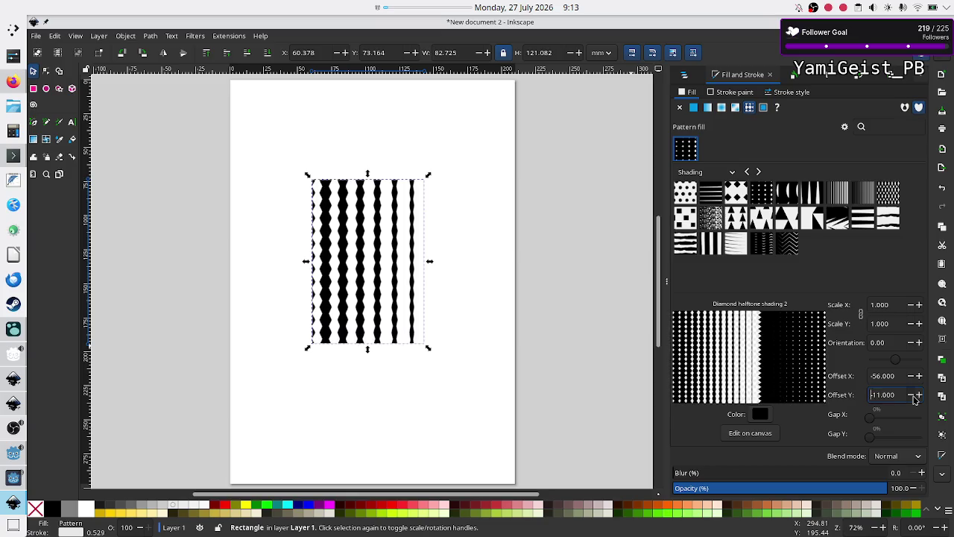
scroll(914, 399, "down", 10)
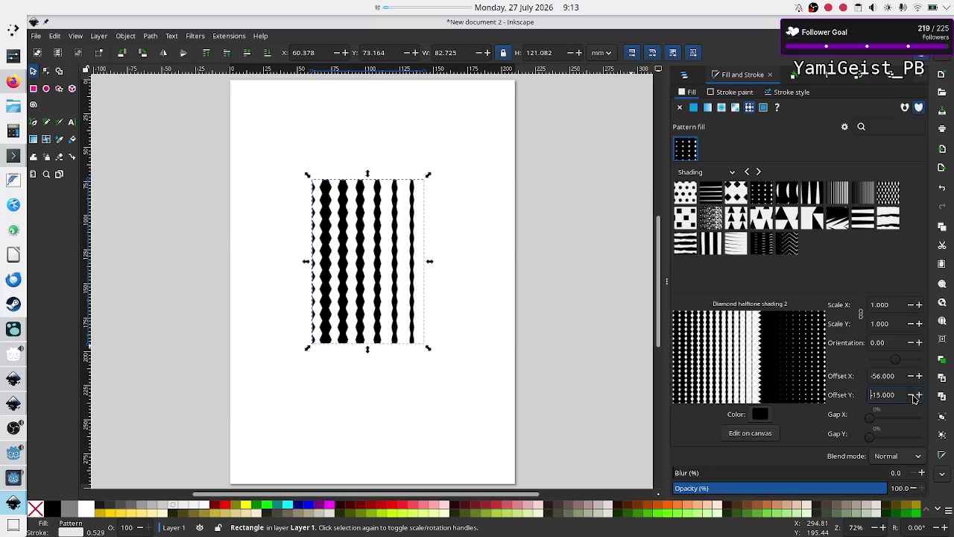
Step: Continue decreasing Offset X to -217, leaving the rectangle mostly black with white dots
scroll(913, 399, "down", 20)
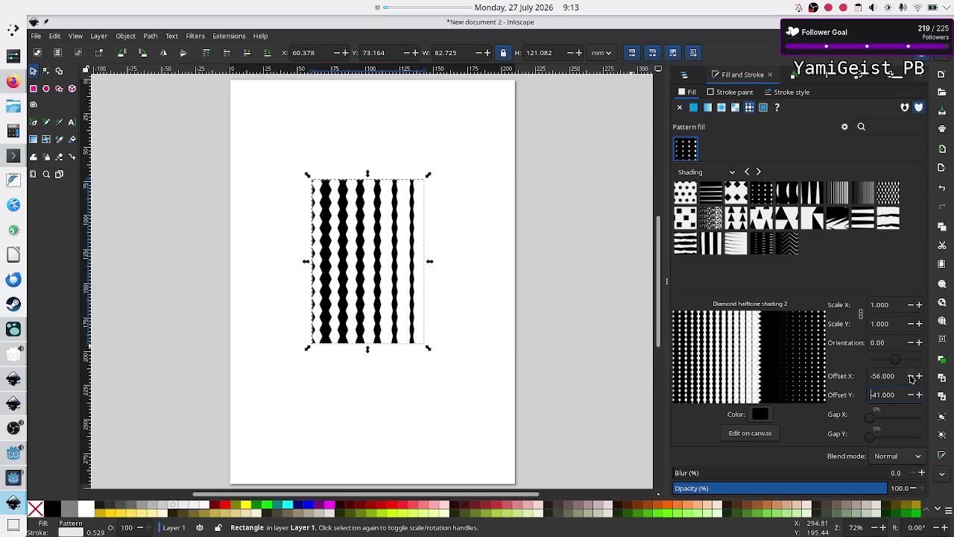
scroll(911, 379, "down", 5)
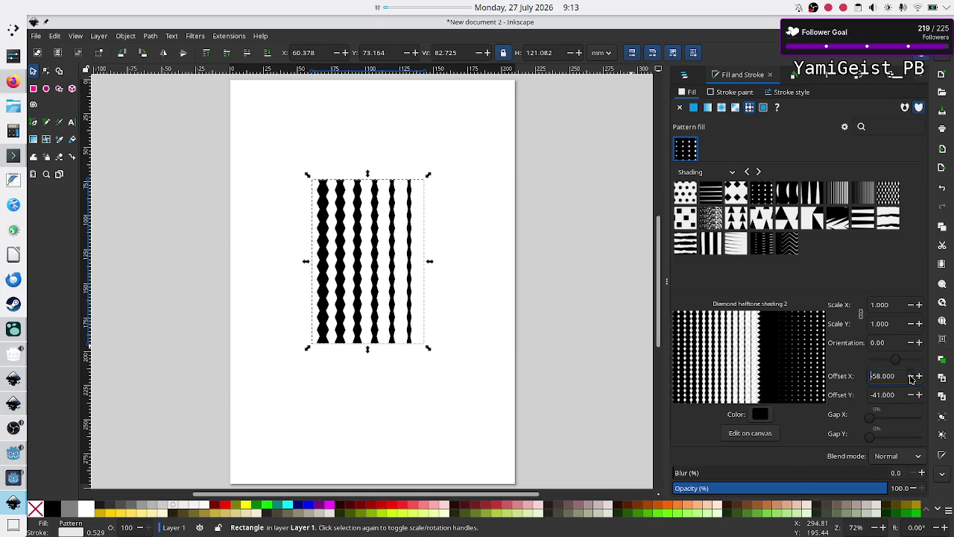
scroll(911, 379, "down", 20)
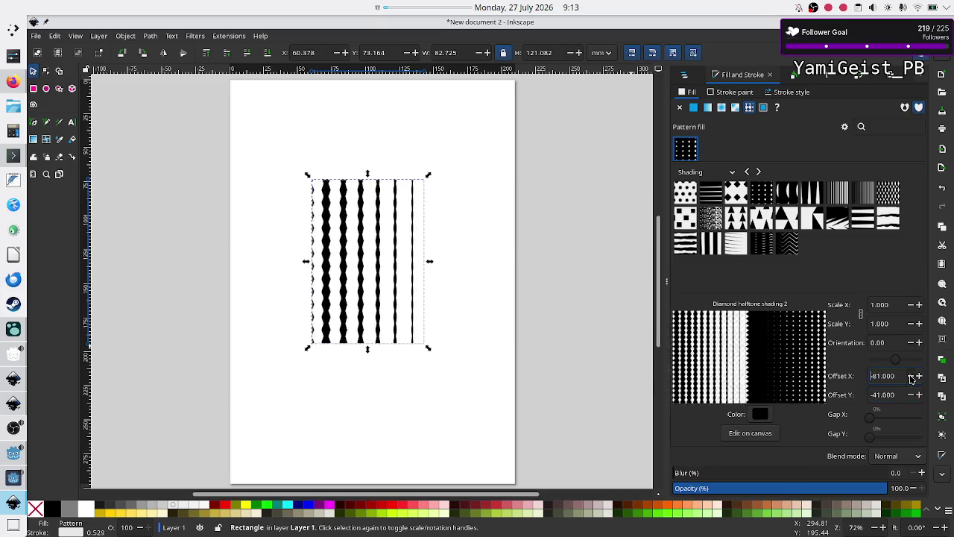
scroll(911, 378, "down", 20)
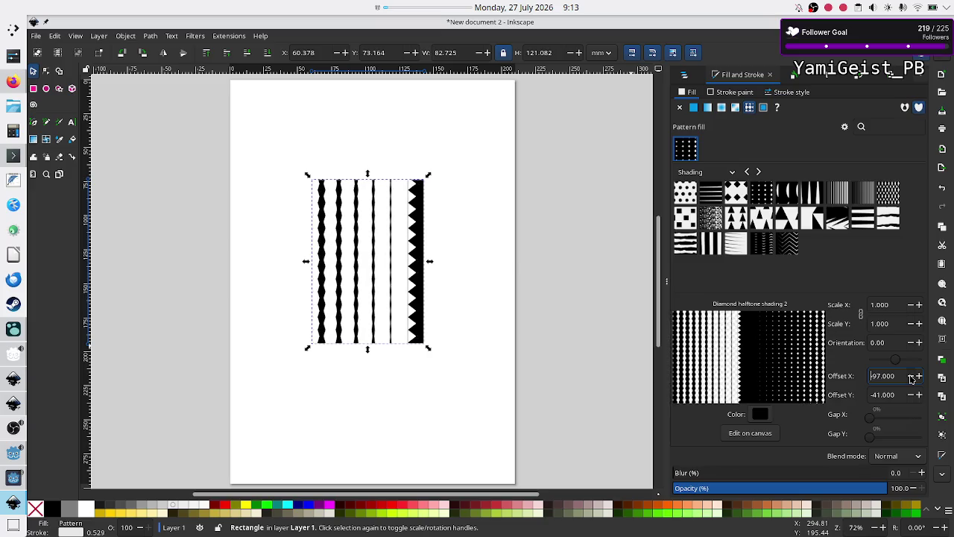
scroll(911, 378, "down", 20)
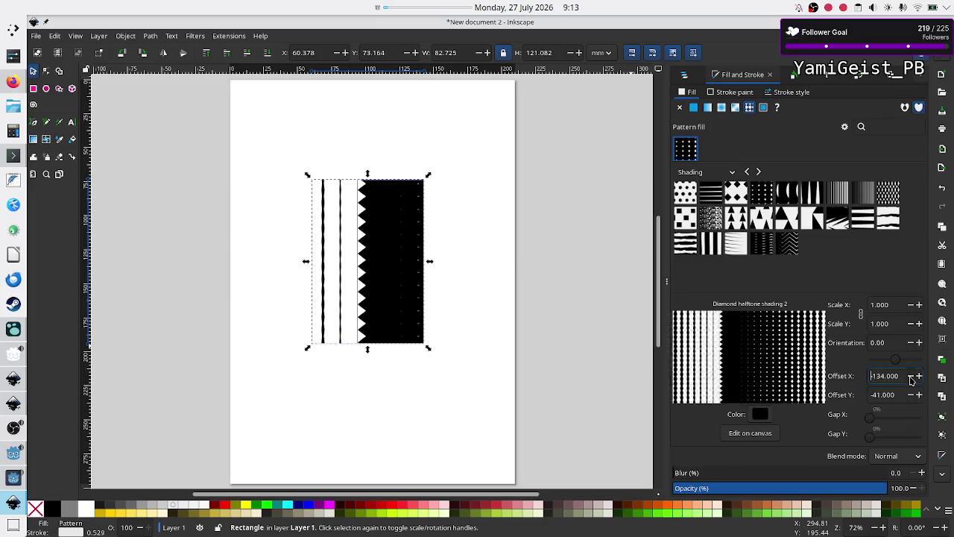
scroll(911, 379, "down", 3)
scroll(911, 381, "down", 20)
scroll(911, 380, "down", 15)
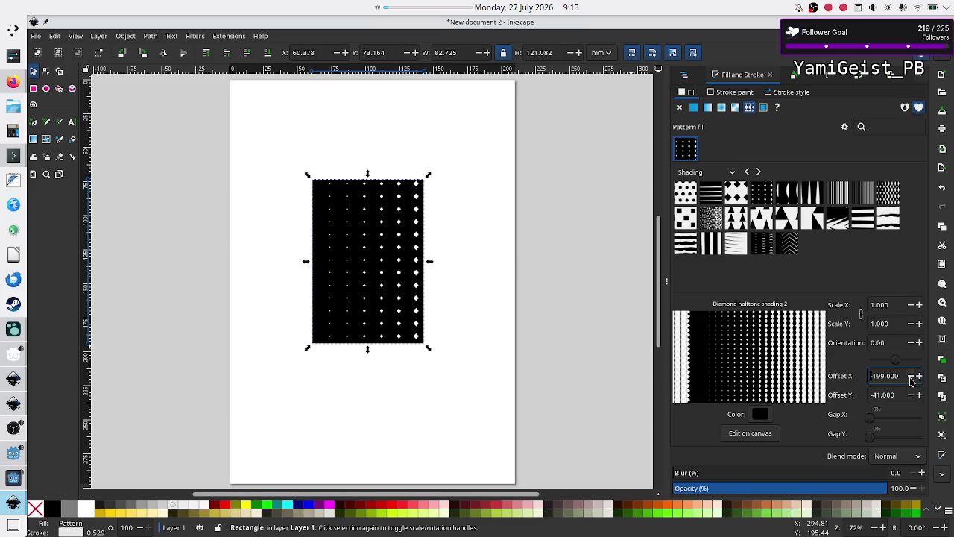
scroll(911, 380, "down", 9)
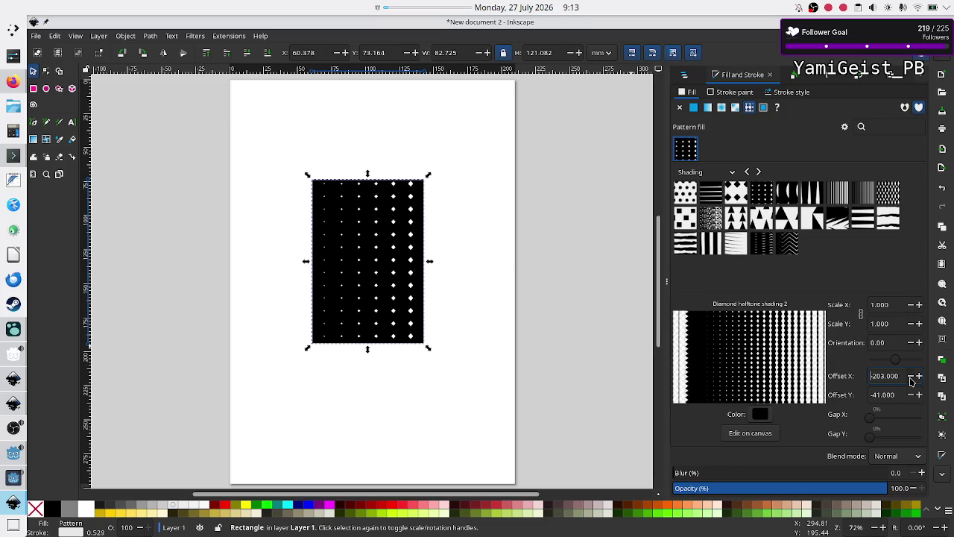
scroll(911, 381, "down", 9)
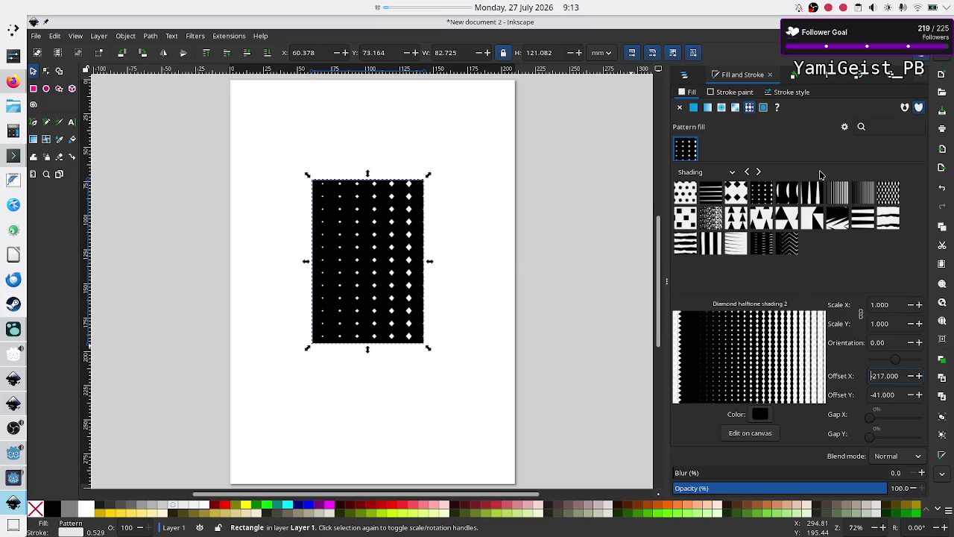
left_click(844, 127)
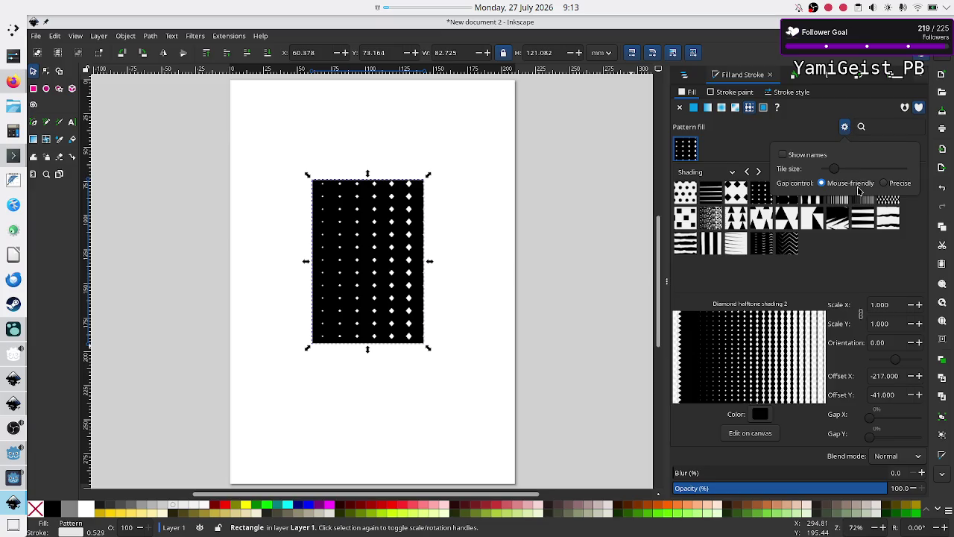
left_click(885, 183)
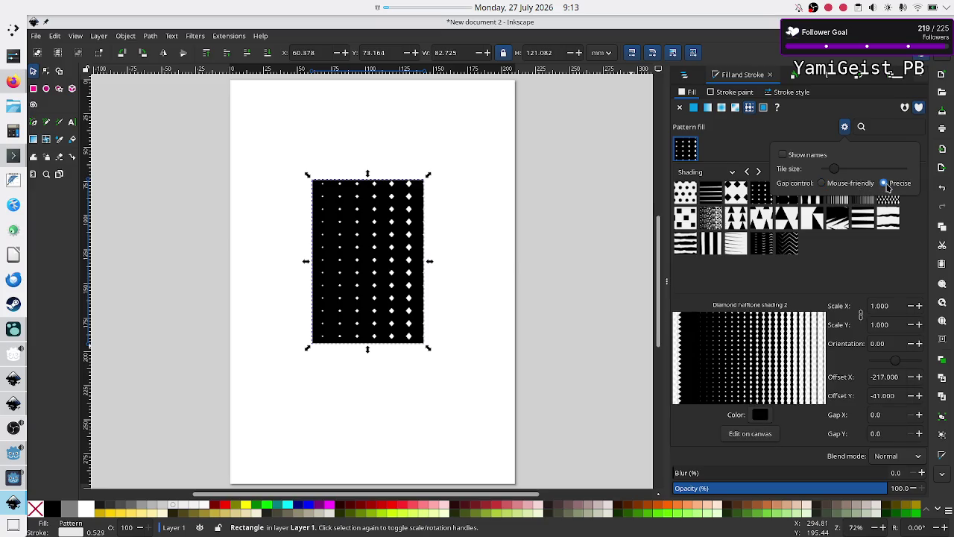
left_click(833, 188)
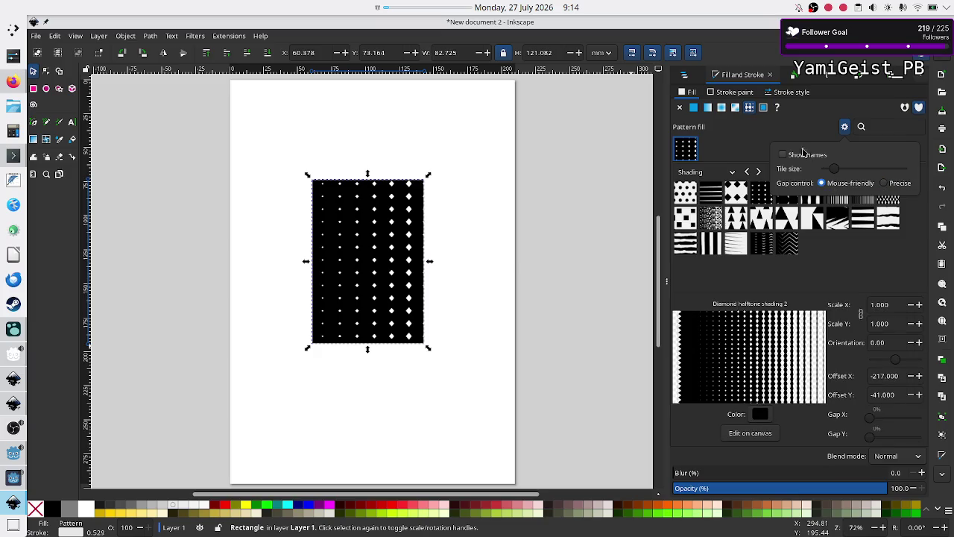
left_click(738, 148)
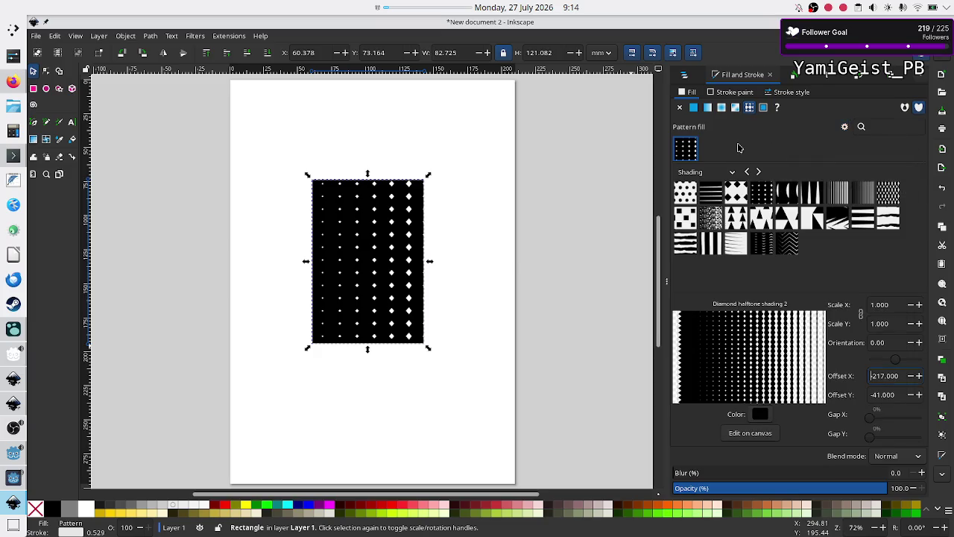
Step: Try the circle, diamond halftone and half-circle line shading presets, settling on Lines shading big
left_click(719, 191)
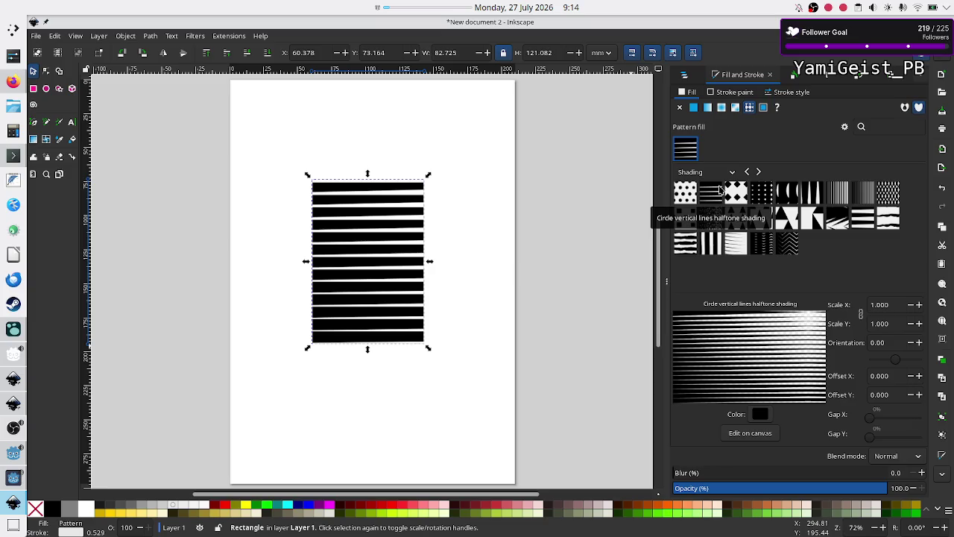
left_click(690, 198)
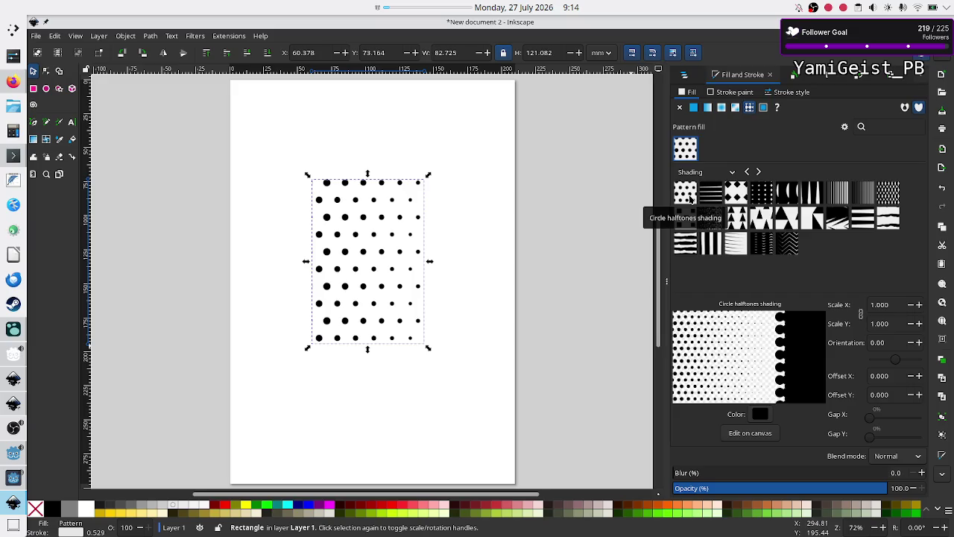
left_click(737, 197)
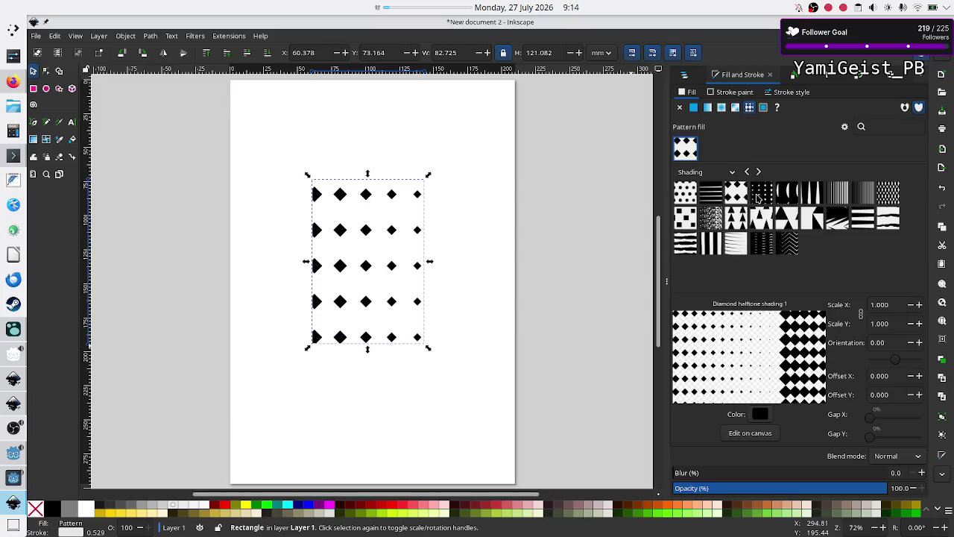
left_click(763, 197)
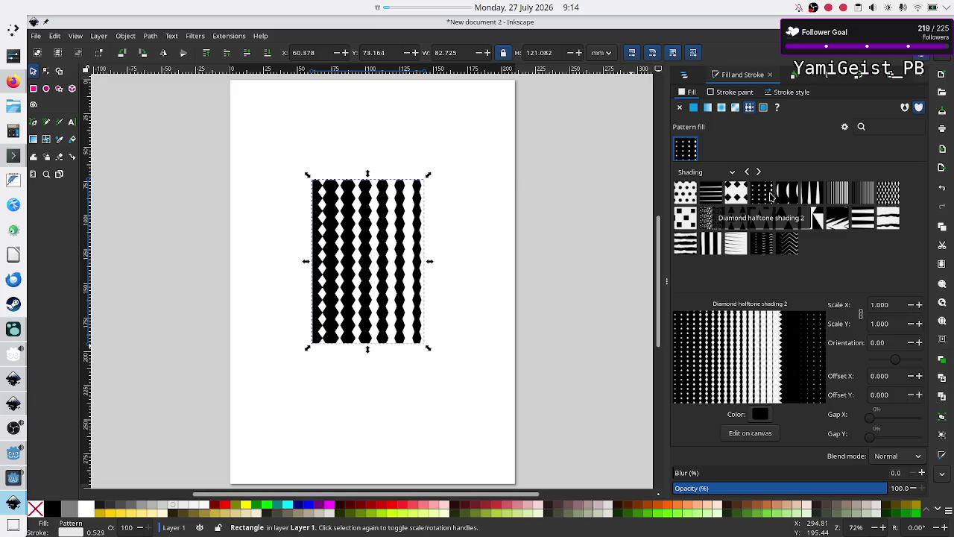
left_click(786, 196)
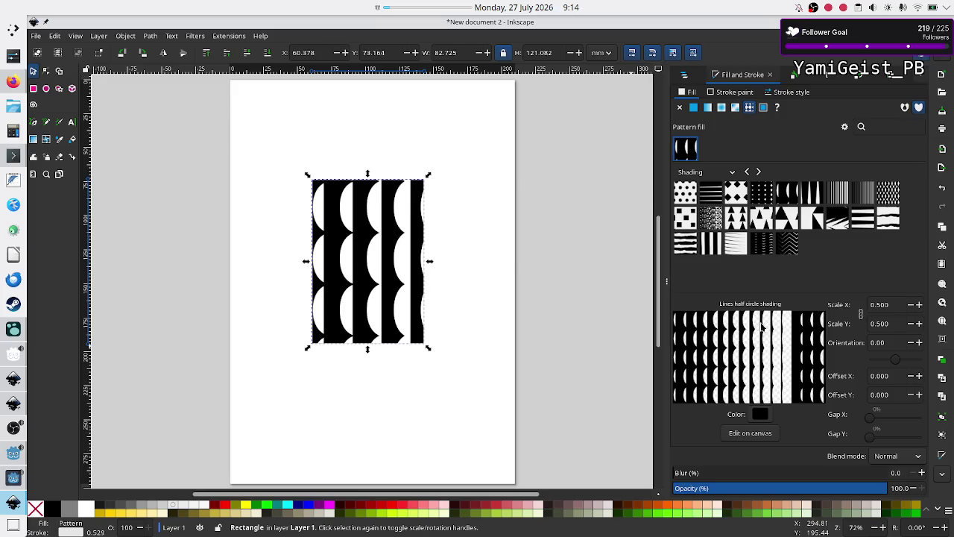
left_click(838, 191)
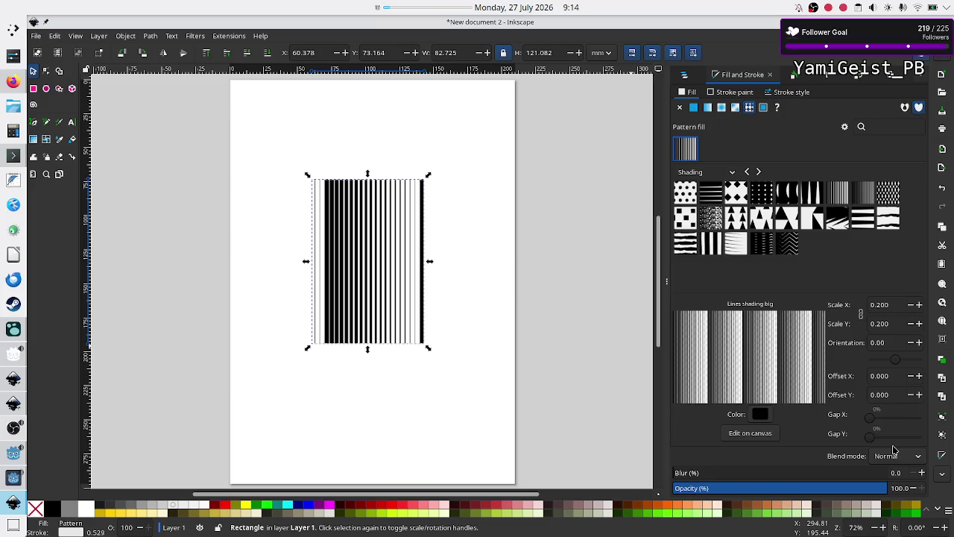
left_click(893, 455)
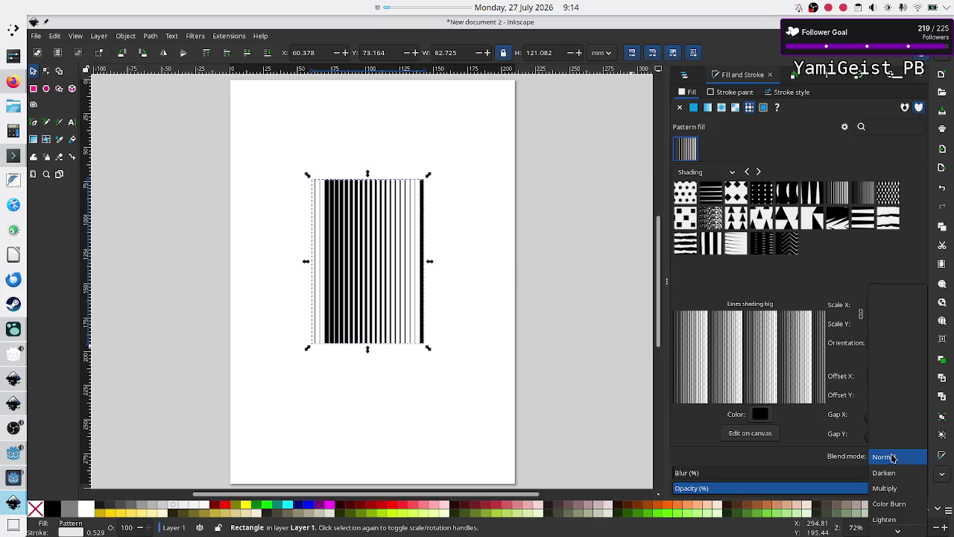
scroll(897, 500, "down", 1)
scroll(898, 507, "down", 5)
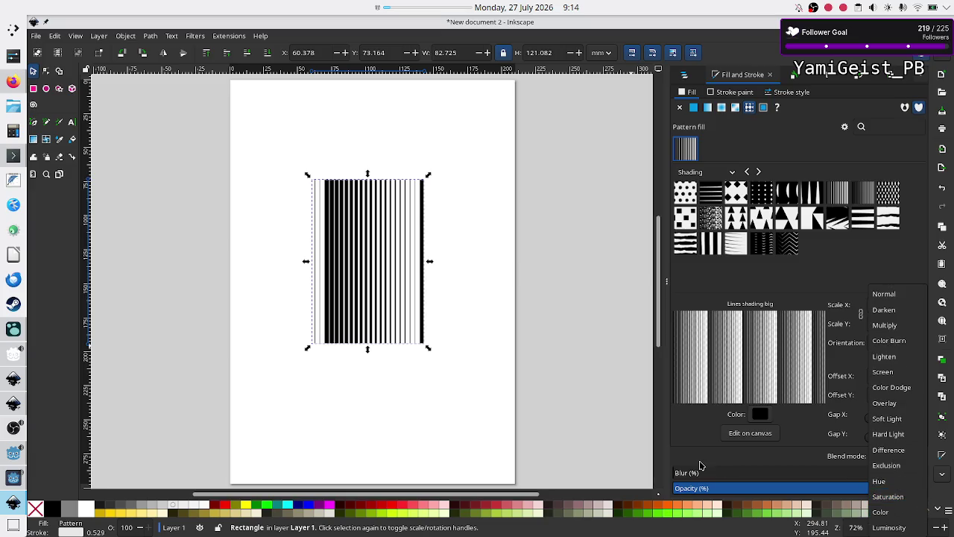
left_click(685, 442)
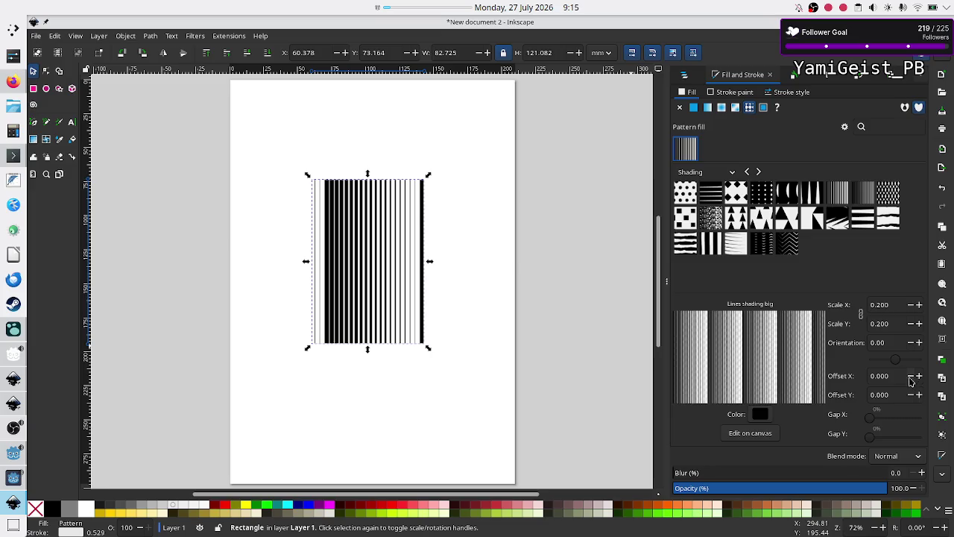
Step: Raise Offset X to 20, reset it to 0, and apply Lines shading small
left_click(916, 377)
left_click(914, 378)
left_click(914, 378)
left_click(914, 378)
left_click(914, 379)
left_click(914, 378)
left_click(914, 378)
left_click(914, 378)
left_click(914, 378)
scroll(915, 378, "up", 11)
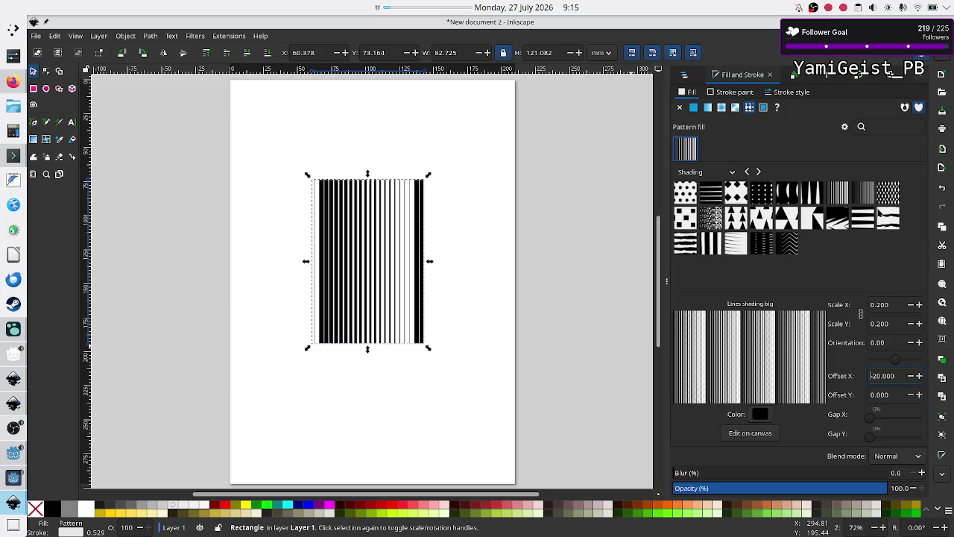
key("Delete")
key("Return")
left_click(864, 192)
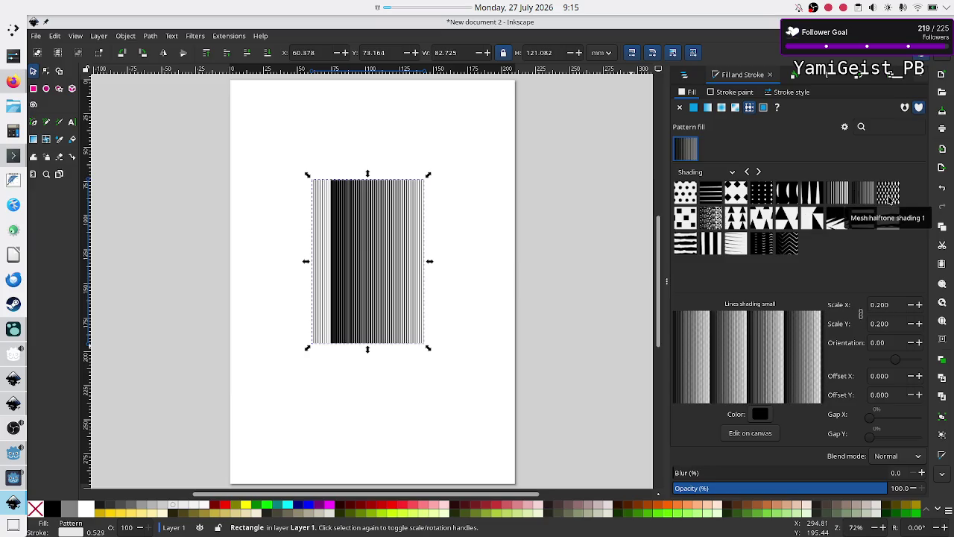
Step: Scale the rectangle to about 133 × 195 mm, reposition it, and apply Mesh halftone shading 1
left_click_drag(429, 175, 542, 75)
mouse_move(393, 250)
left_mouse_down()
mouse_move(351, 326)
mouse_move(363, 320)
left_mouse_up()
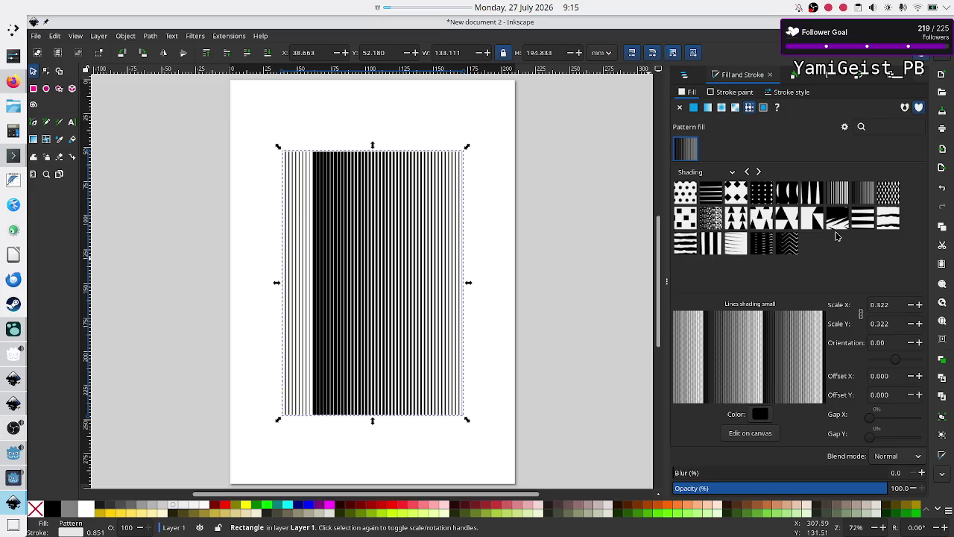
left_click(863, 194)
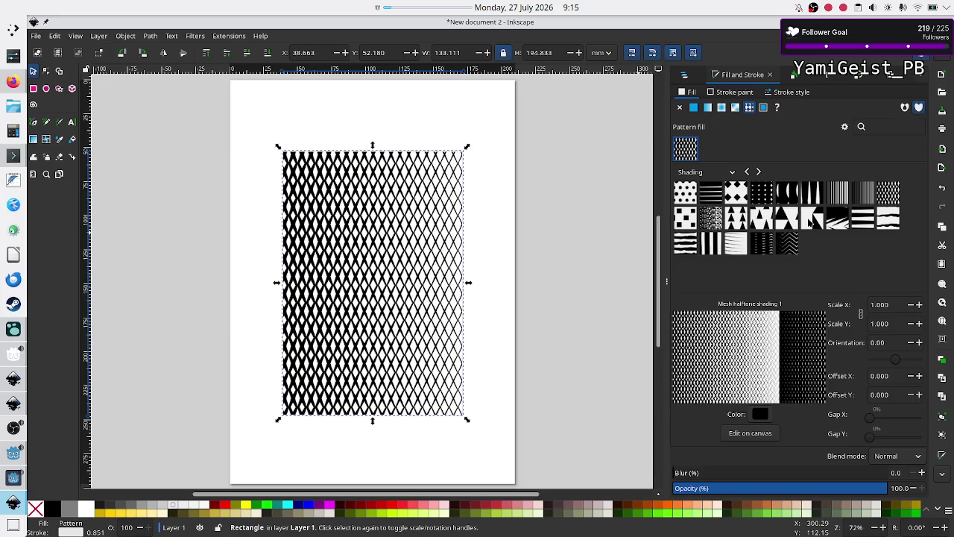
Step: Try the Rectangles halftone, Splashing and Triangles presets, settling on Triangles shading 3 with X offset -5.000
left_click(685, 219)
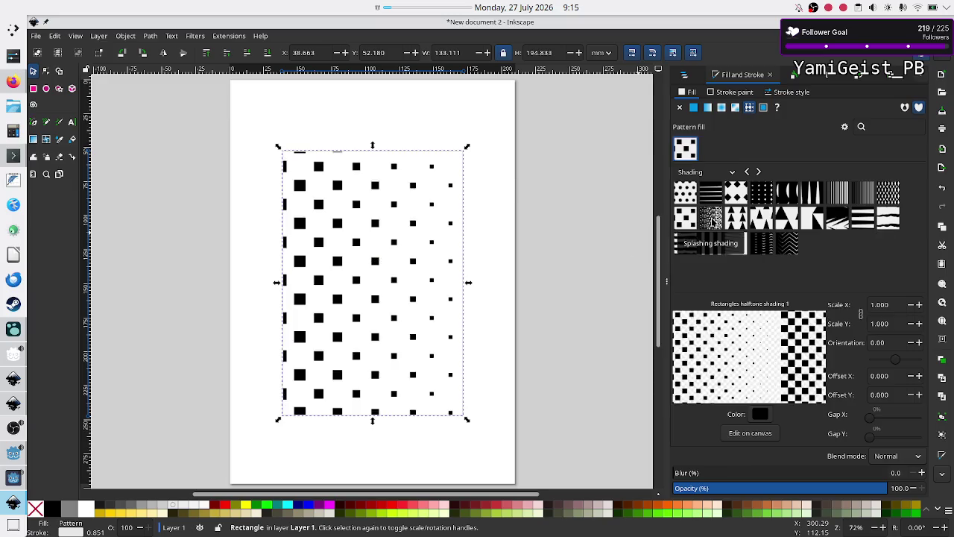
left_click(712, 221)
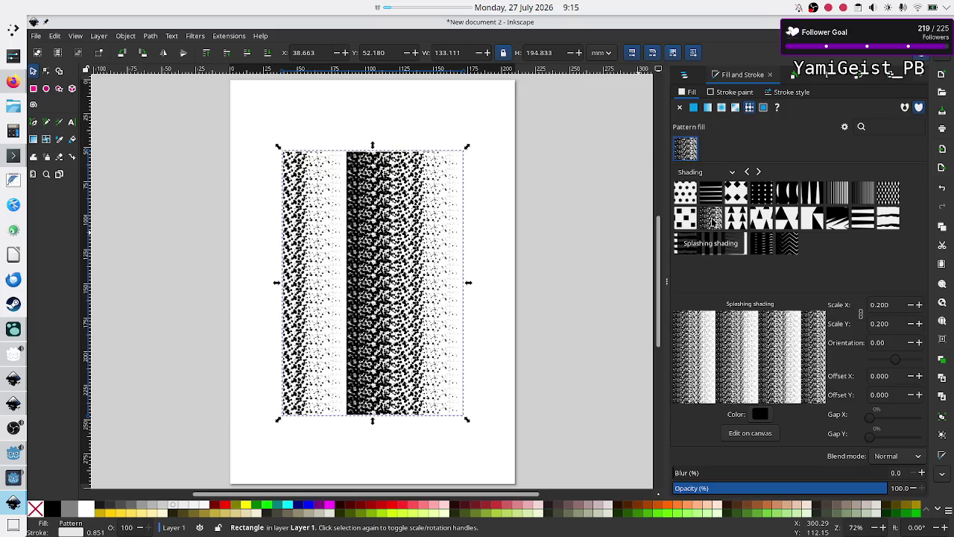
left_click(737, 218)
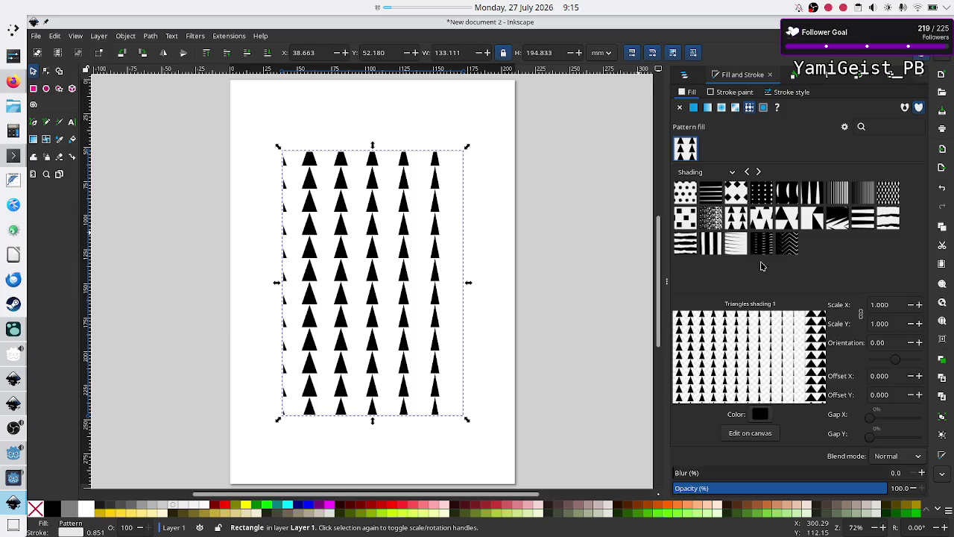
left_click(765, 222)
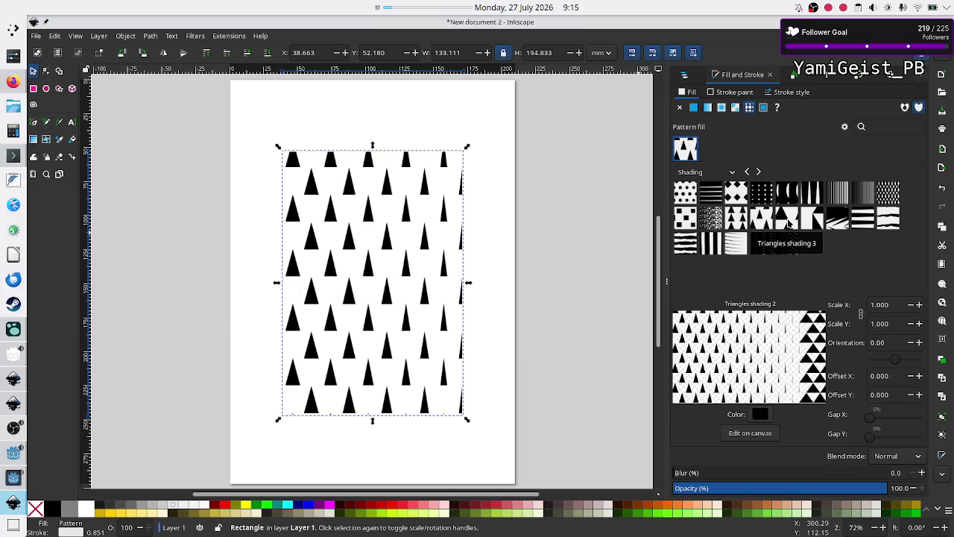
left_click(788, 223)
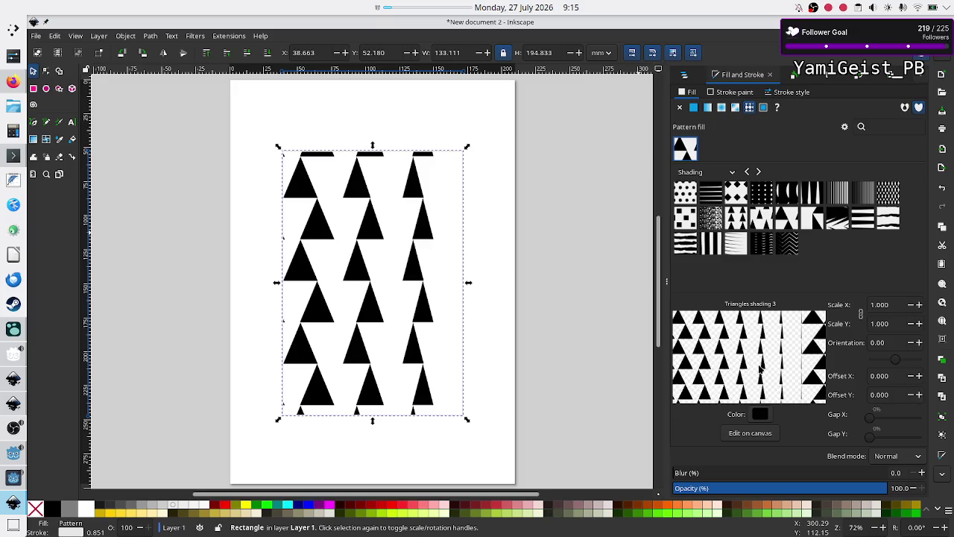
left_click(911, 381)
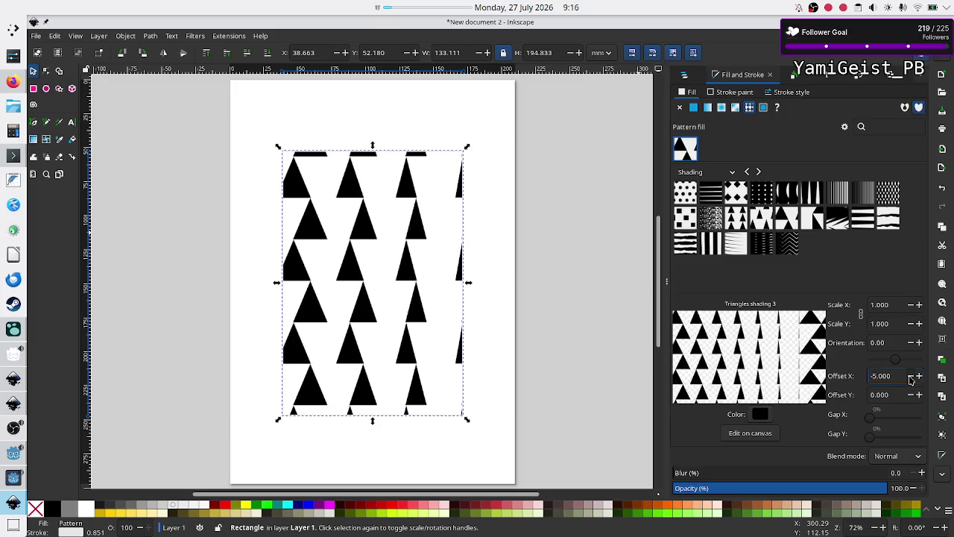